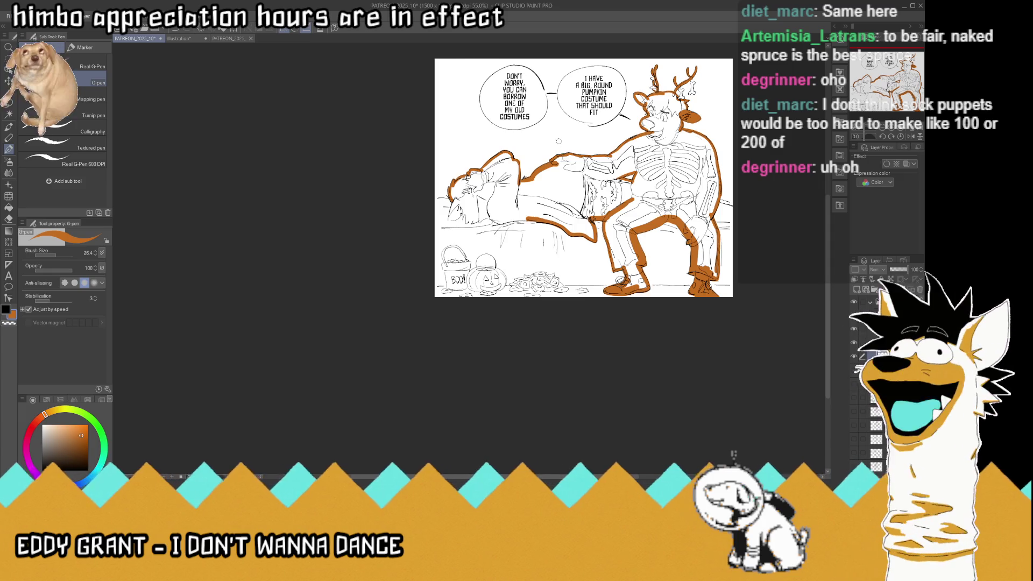
Zoom in and extend the orange outline along the sleeping character's lower body edge
scroll(485, 193, up, 2)
scroll(485, 194, up, 1)
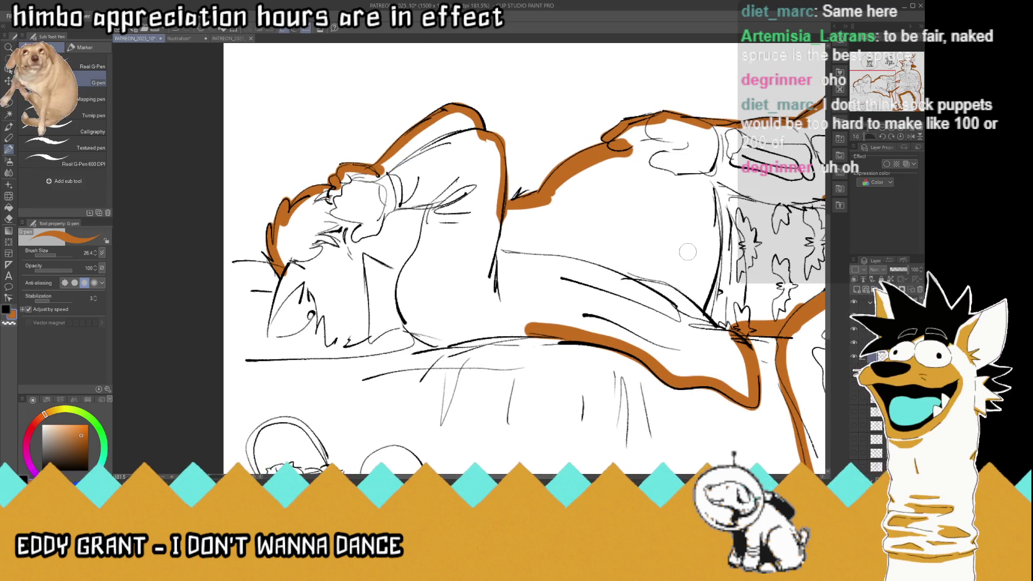
scroll(688, 252, down, 2)
scroll(546, 239, up, 3)
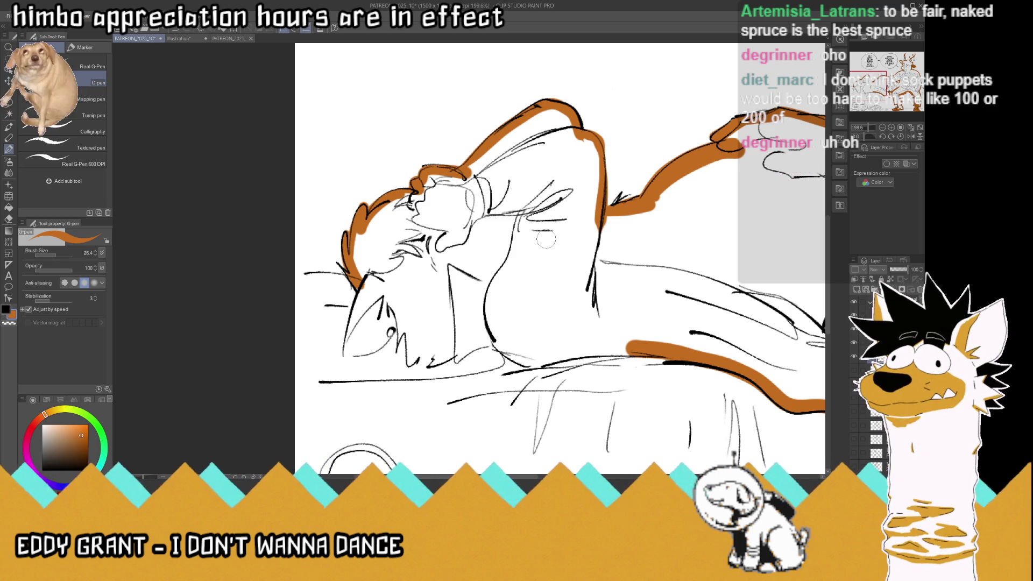
mouse_move(624, 350)
mouse_down()
mouse_move(457, 347)
mouse_move(407, 368)
mouse_move(345, 355)
mouse_move(363, 284)
mouse_up()
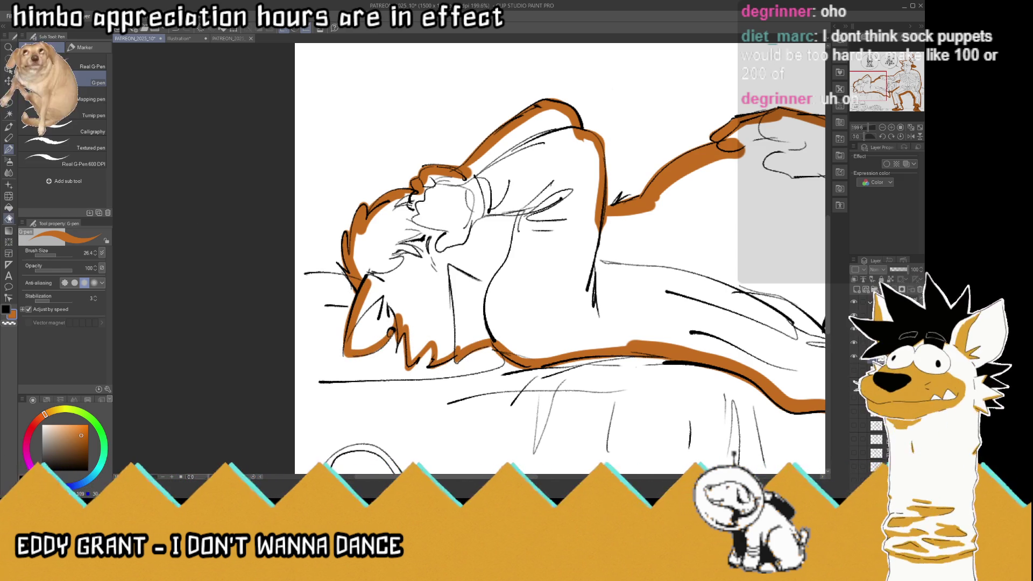
Fill the characters' bodies with flat orange using the Fill tool
click(8, 207)
click(539, 270)
scroll(317, 242, down, 2)
scroll(319, 242, down, 3)
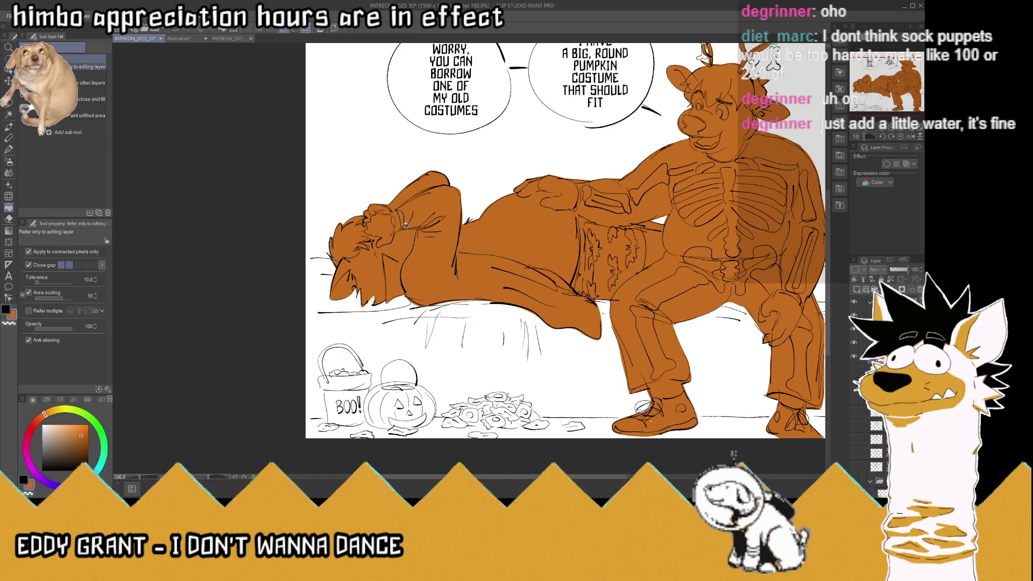
Hide the line-art layer and inspect the orange fill for gaps
click(8, 152)
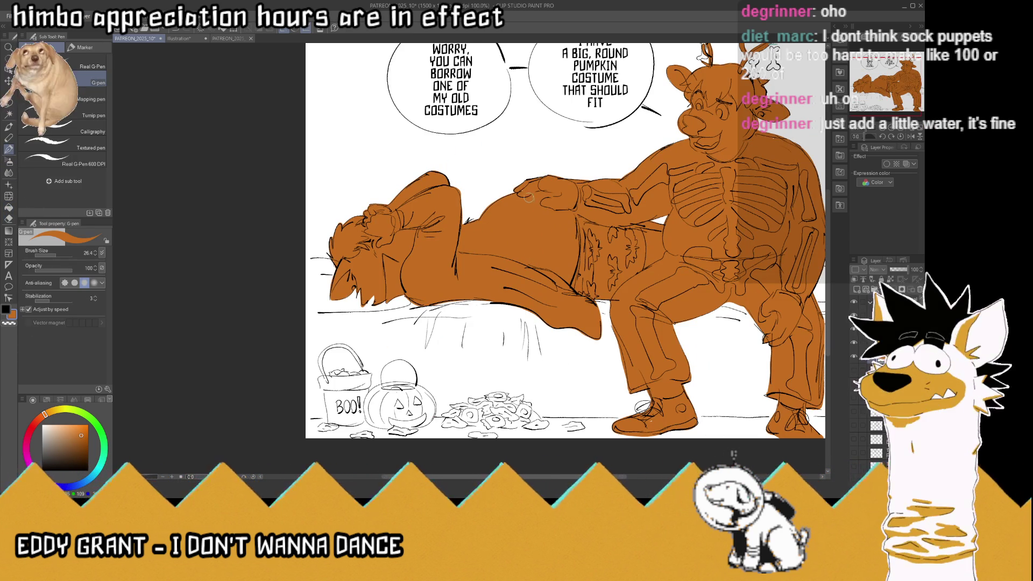
scroll(530, 199, down, 2)
scroll(639, 294, up, 1)
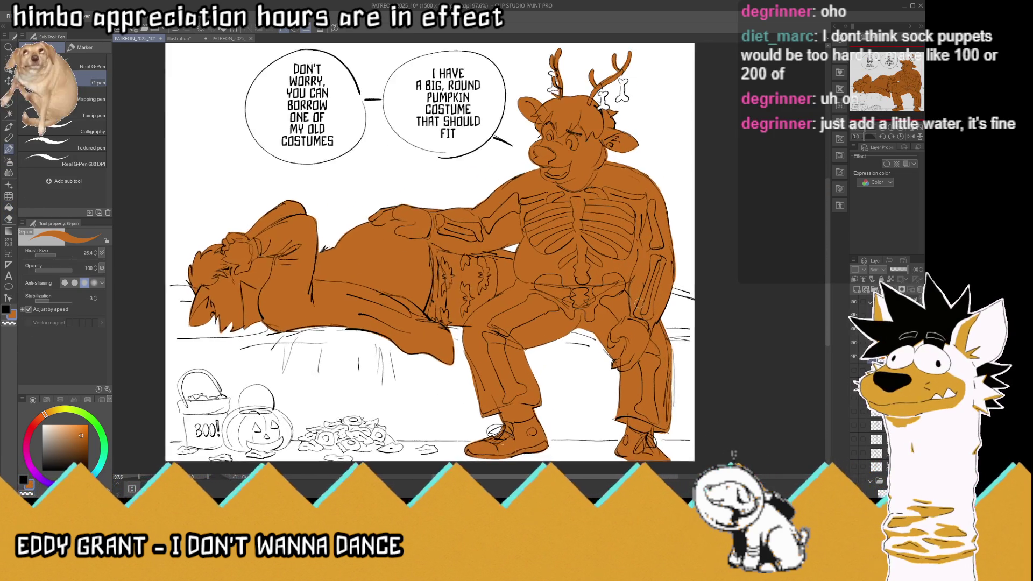
scroll(639, 295, up, 1)
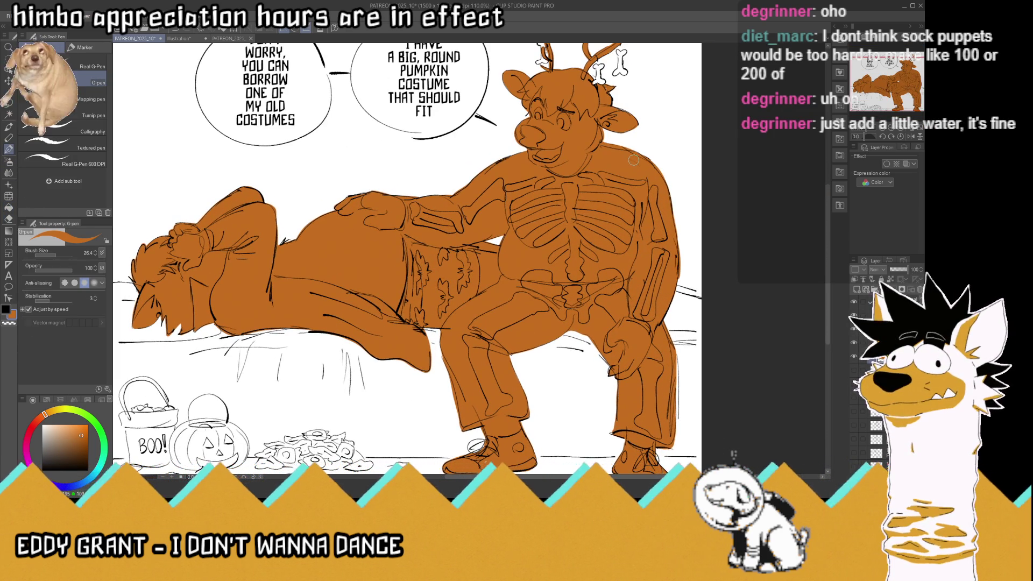
click(855, 343)
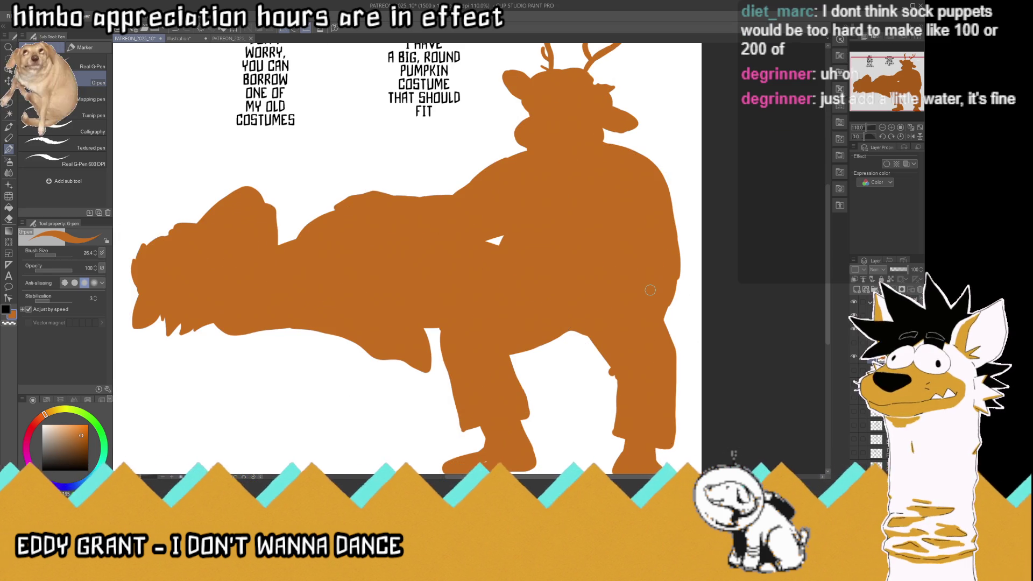
scroll(611, 375, up, 2)
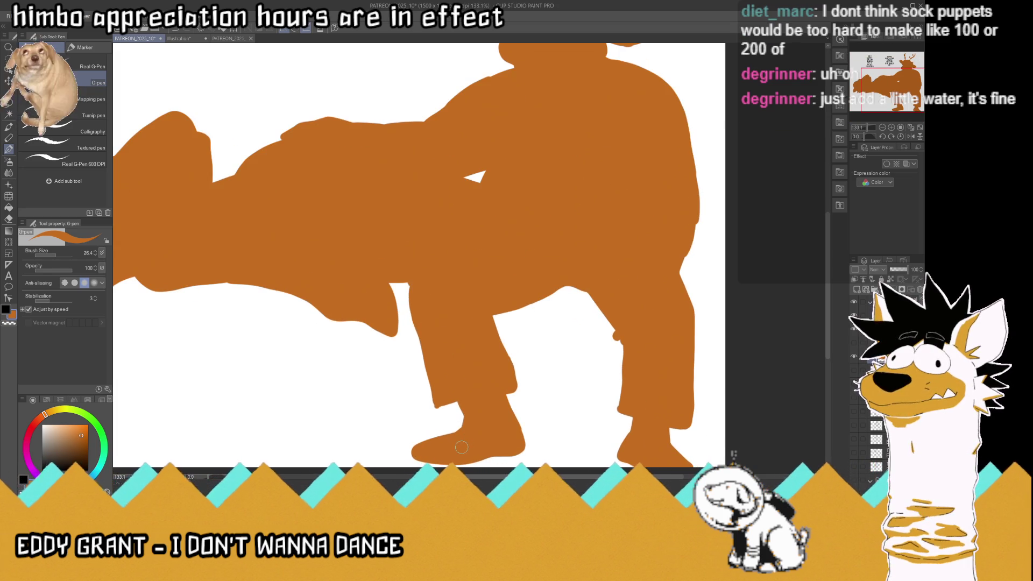
scroll(637, 405, down, 4)
scroll(688, 173, up, 3)
scroll(687, 173, up, 3)
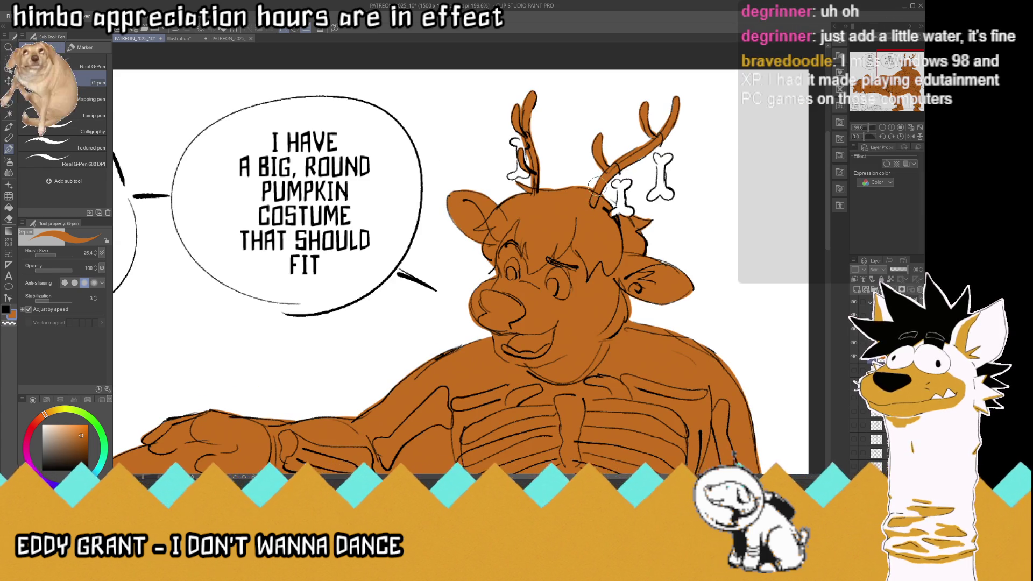
scroll(598, 186, down, 4)
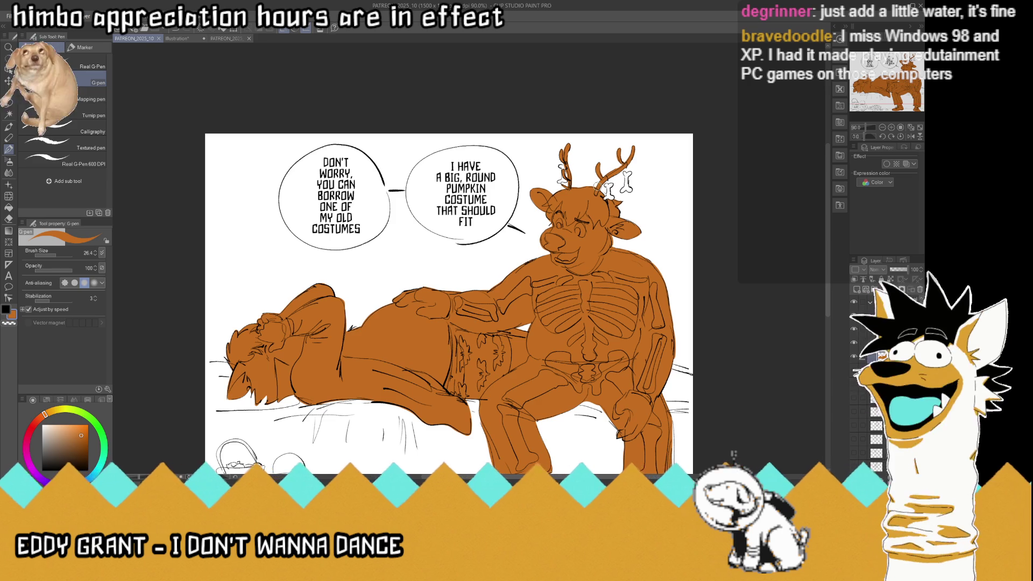
scroll(597, 186, down, 2)
scroll(597, 185, down, 1)
scroll(412, 356, up, 3)
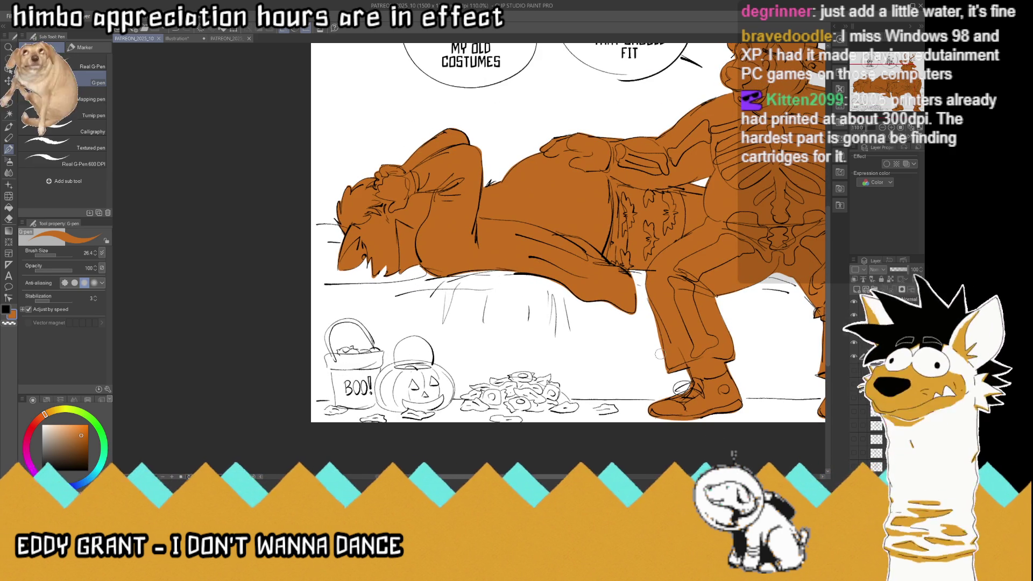
scroll(637, 349, down, 2)
scroll(662, 296, up, 1)
scroll(689, 244, up, 1)
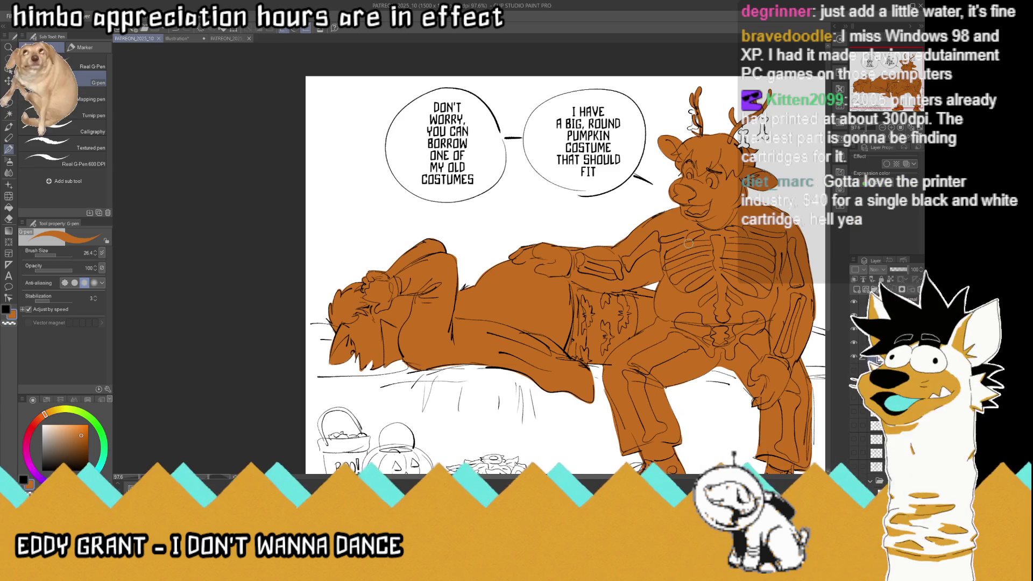
scroll(689, 243, down, 1)
scroll(600, 263, up, 2)
scroll(601, 270, up, 1)
drag(620, 246, 626, 245)
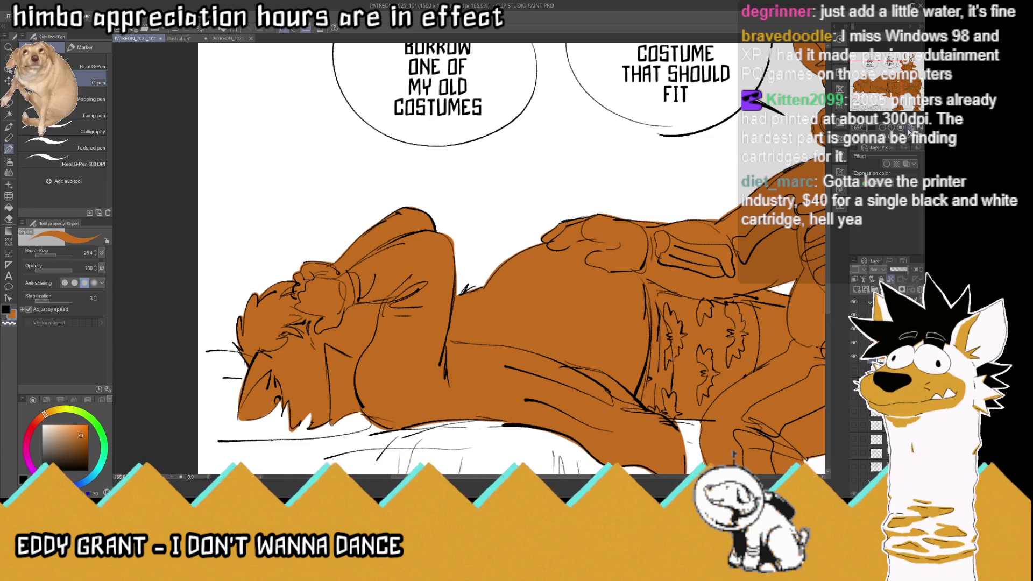
Fit the canvas to the window, save the Halloween panel, and switch to the park-bench comic
key(ctrl+0)
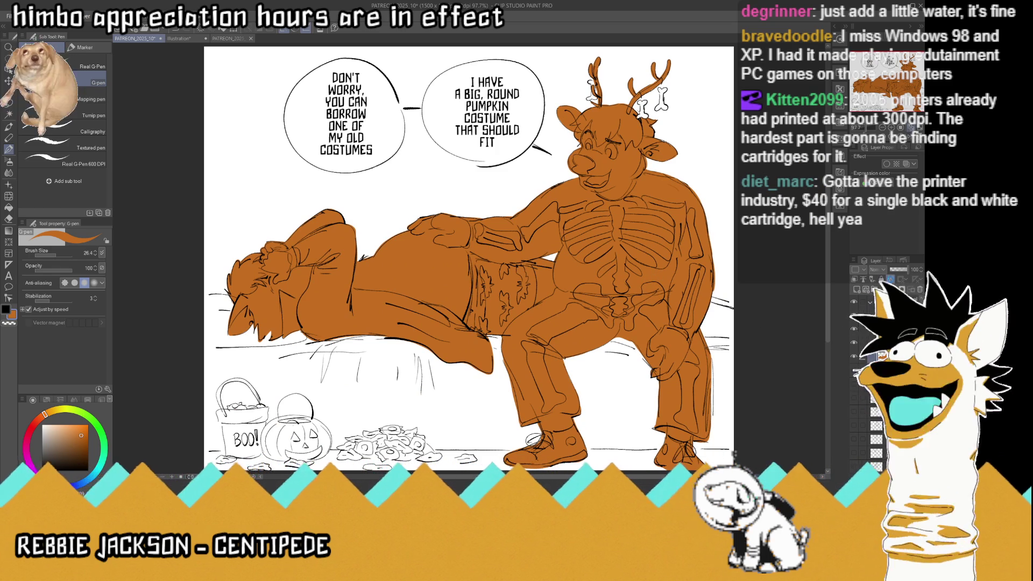
key(ctrl+s)
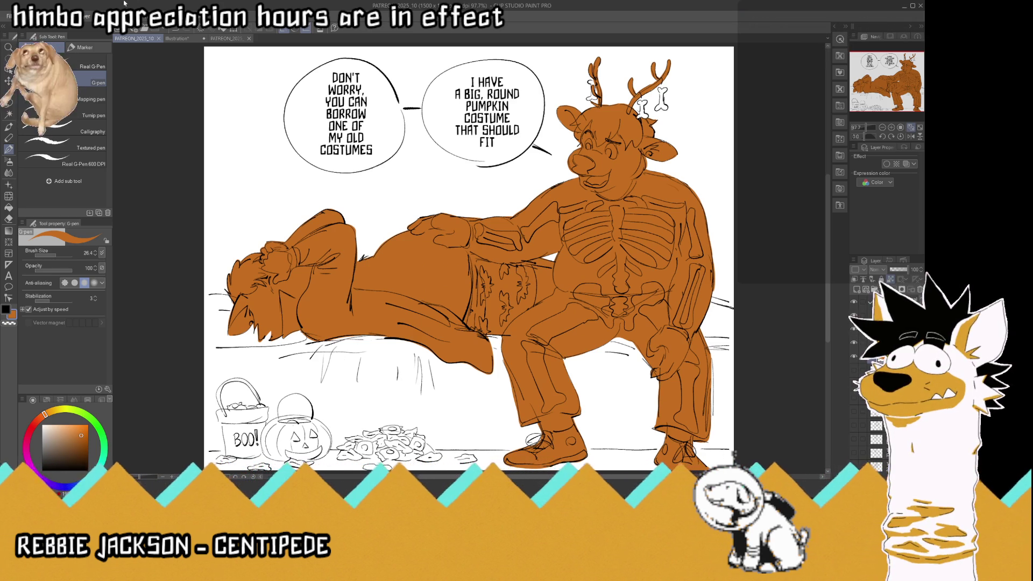
click(178, 38)
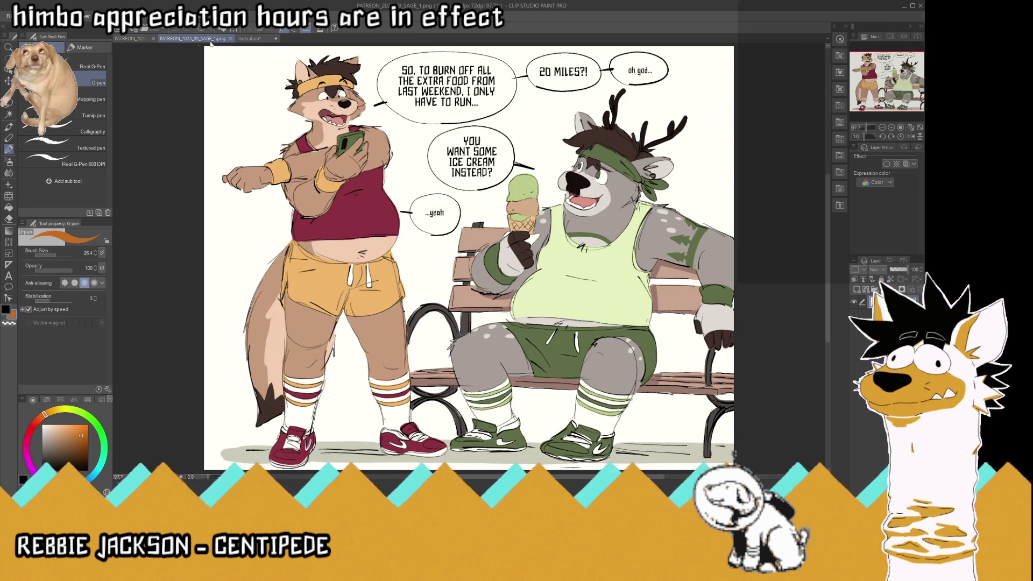
Close the extra Illustration document and eyedrop the peach skin colour from the park-bench comic
key(ctrl+w)
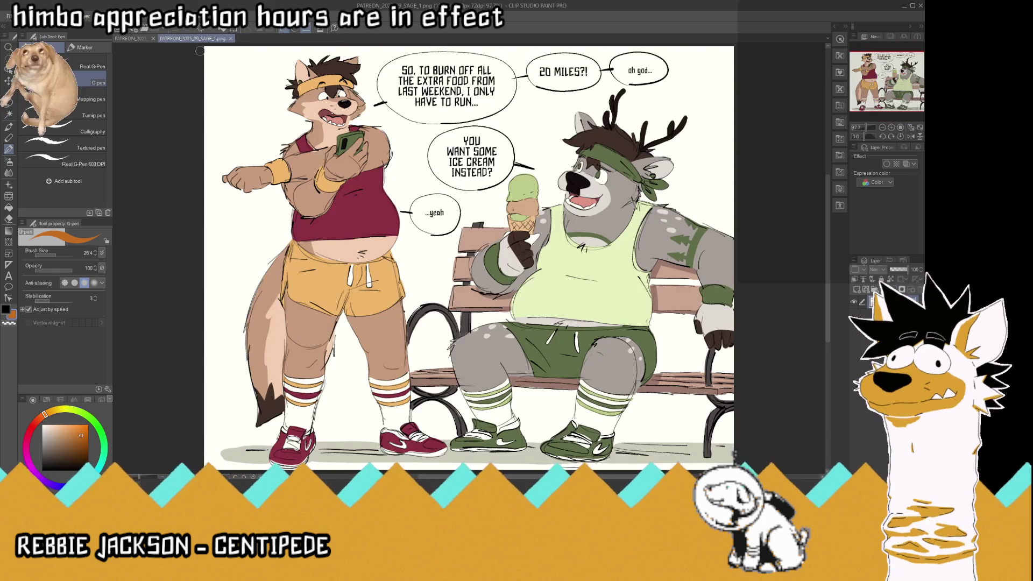
key(i)
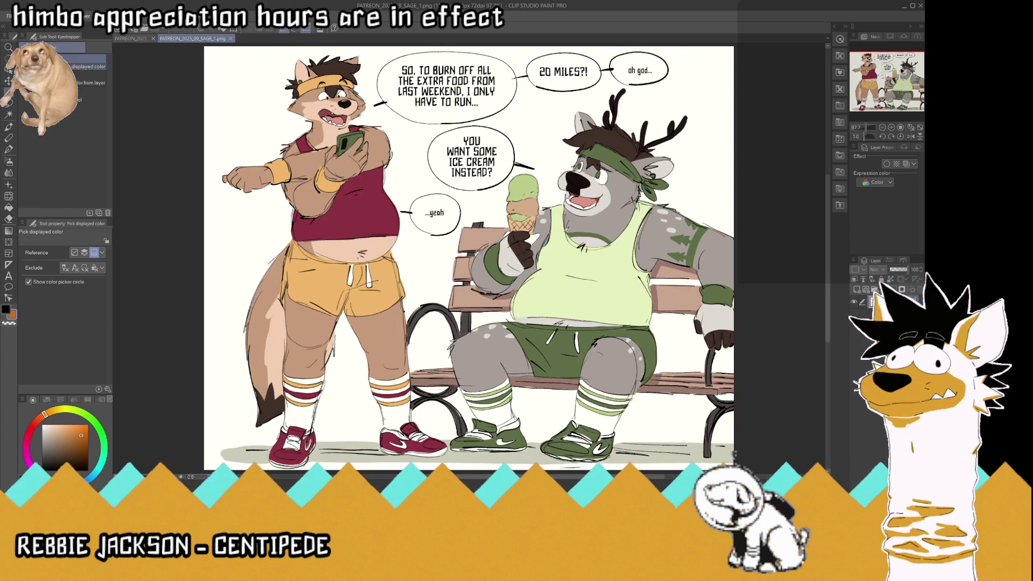
click(307, 96)
click(6, 310)
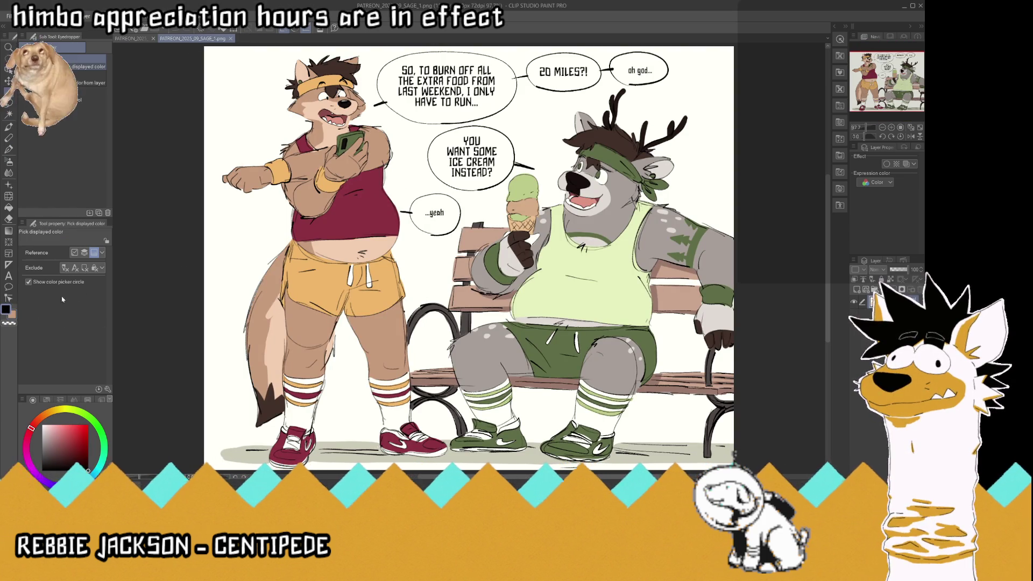
click(341, 249)
Return to the Halloween panel with the G-pen and darken the colour to tan
click(9, 149)
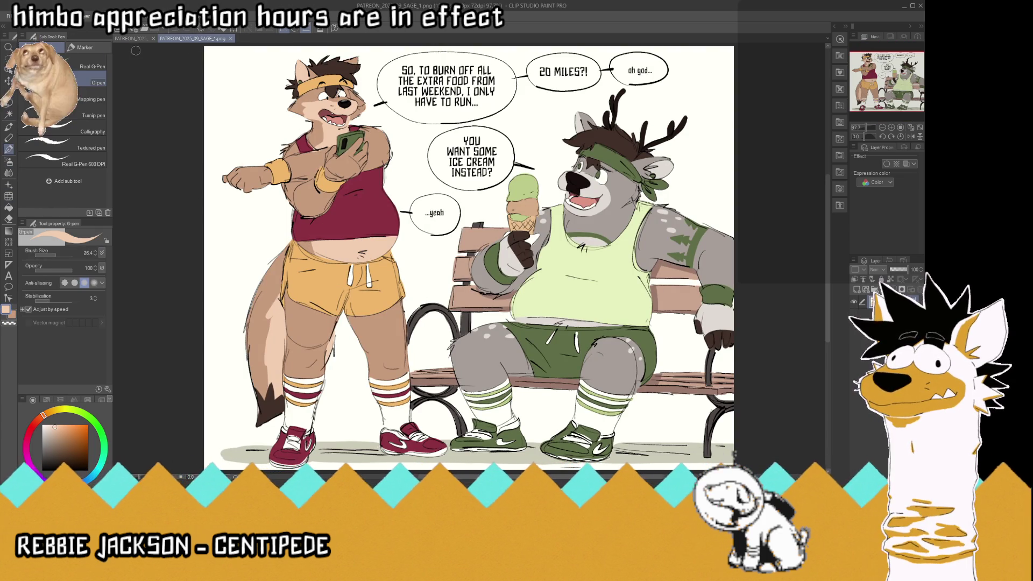
click(138, 40)
click(13, 316)
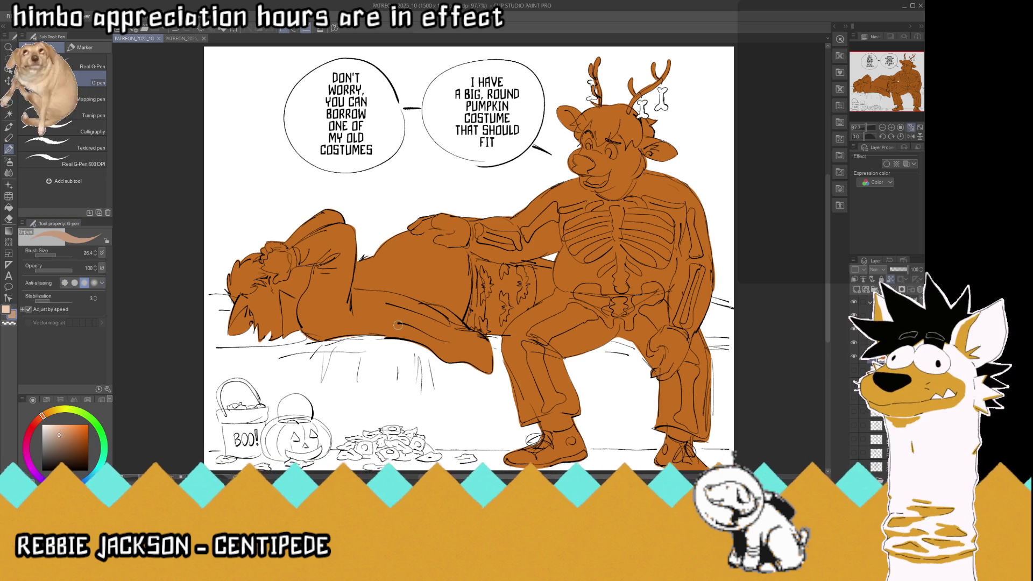
At brush size about 101.5, paint the lying character's head, shoulders, hand and thigh tan, then save
mouse_move(697, 338)
mouse_down()
mouse_move(715, 335)
mouse_move(689, 317)
mouse_move(697, 308)
mouse_move(747, 308)
mouse_up()
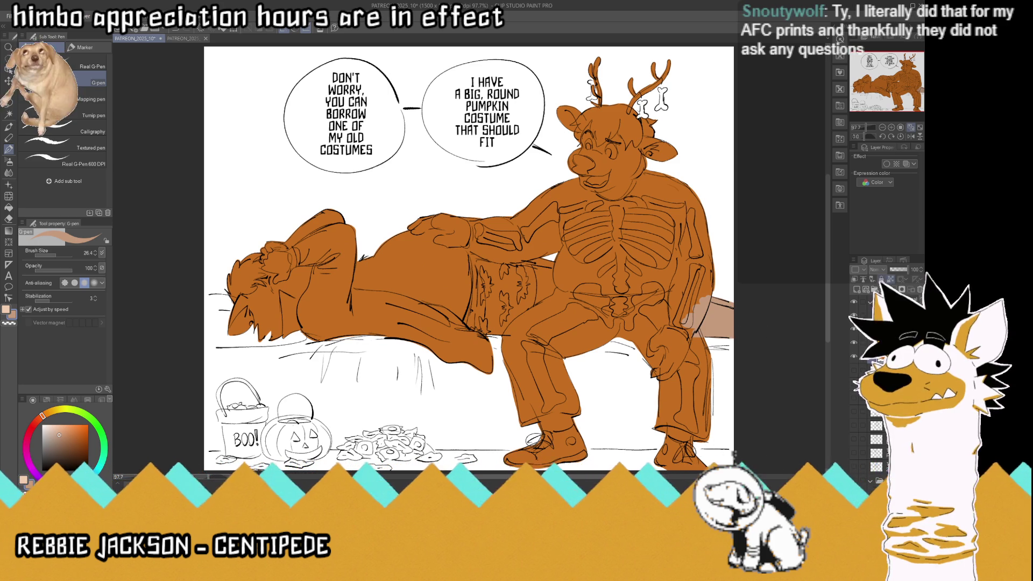
drag(51, 255, 65, 255)
drag(269, 231, 253, 323)
drag(237, 269, 247, 328)
drag(291, 296, 294, 328)
mouse_move(312, 226)
mouse_down()
mouse_move(319, 312)
mouse_move(468, 323)
mouse_move(448, 372)
mouse_move(528, 242)
mouse_move(508, 301)
mouse_up()
mouse_move(492, 215)
mouse_down()
mouse_move(592, 301)
mouse_move(522, 371)
mouse_up()
drag(592, 312, 577, 364)
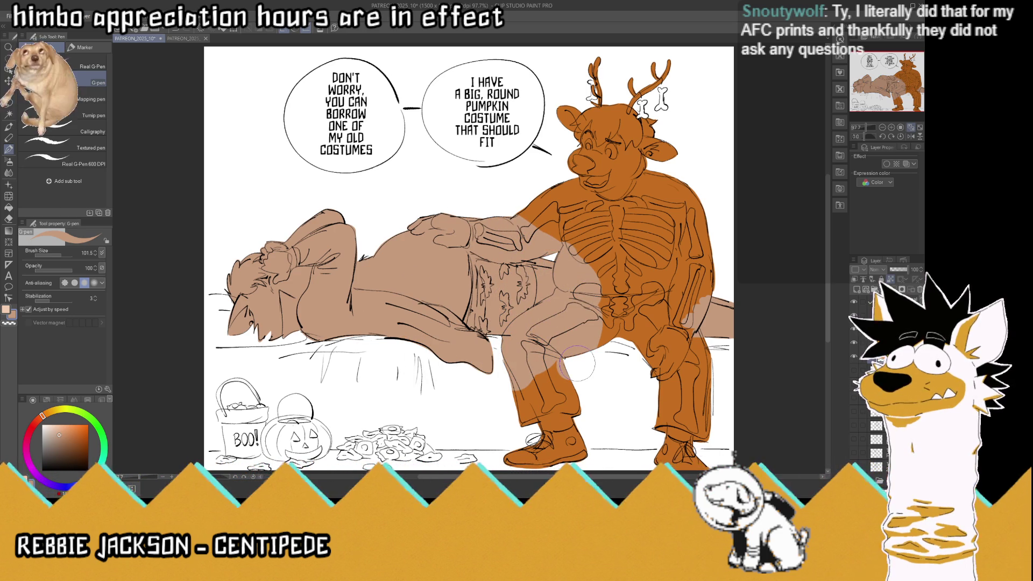
key(ctrl+s)
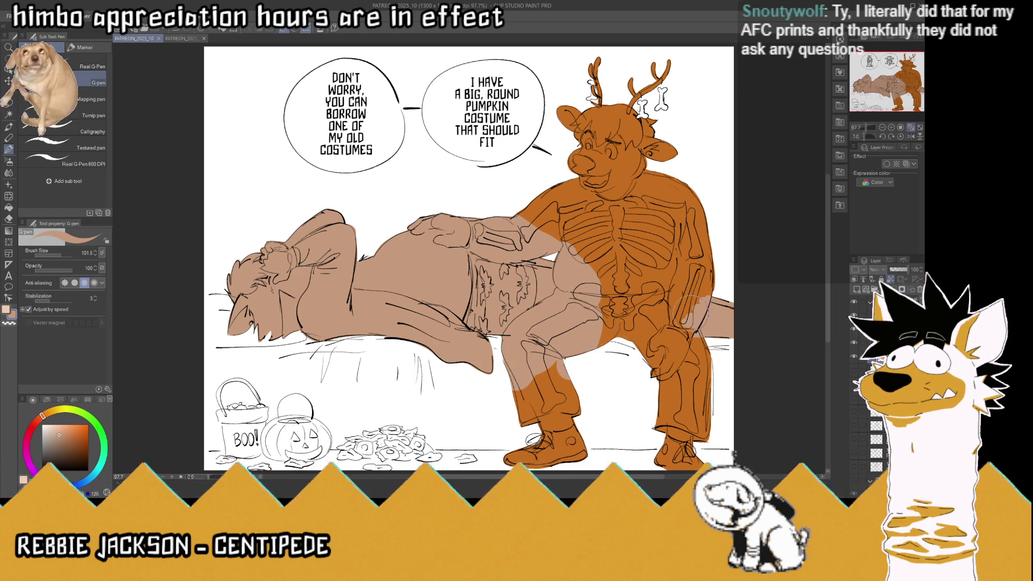
Paint the right figure's side tan
scroll(466, 260, up, 2)
scroll(465, 260, up, 1)
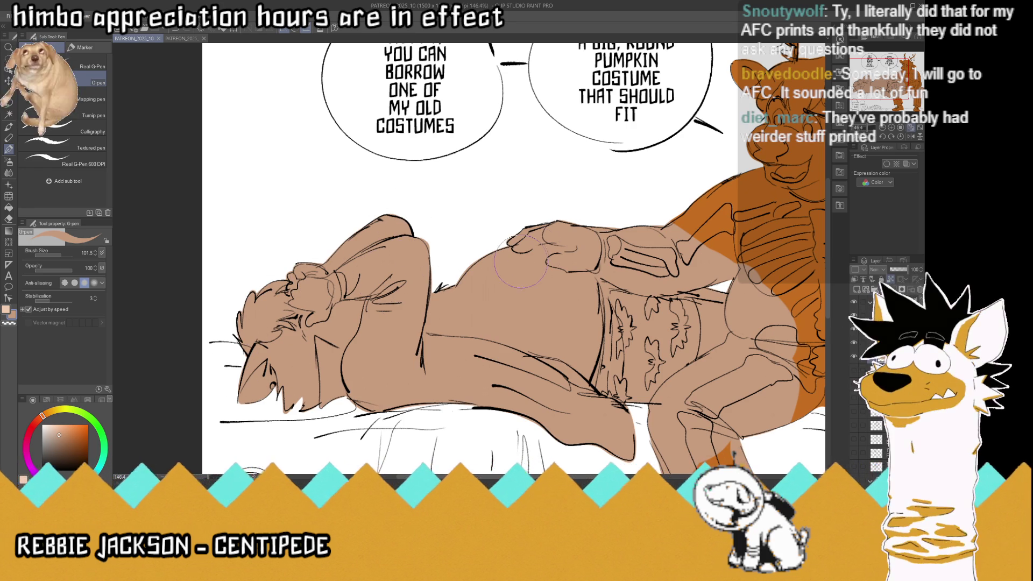
drag(748, 242, 721, 438)
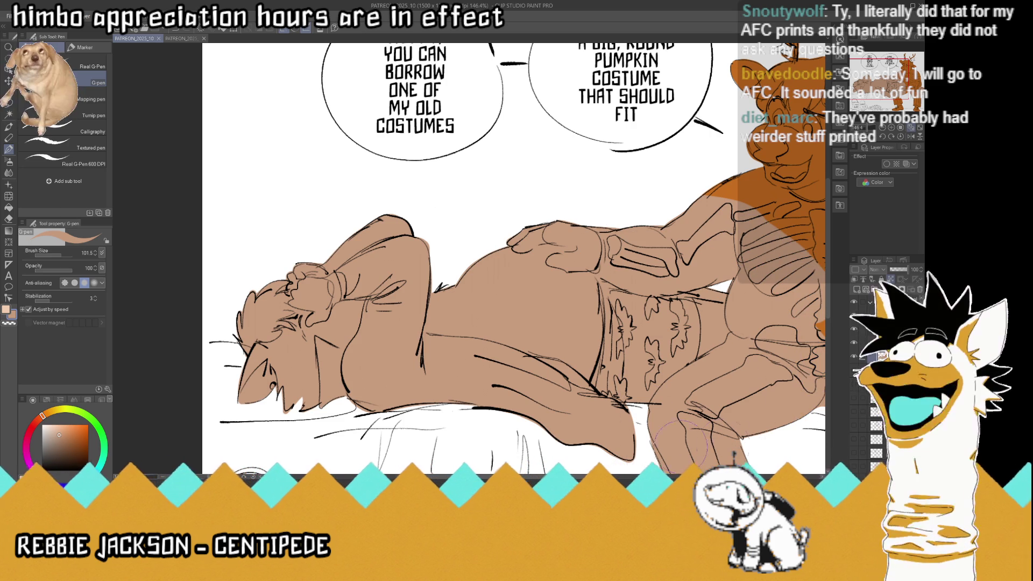
scroll(747, 446, down, 3)
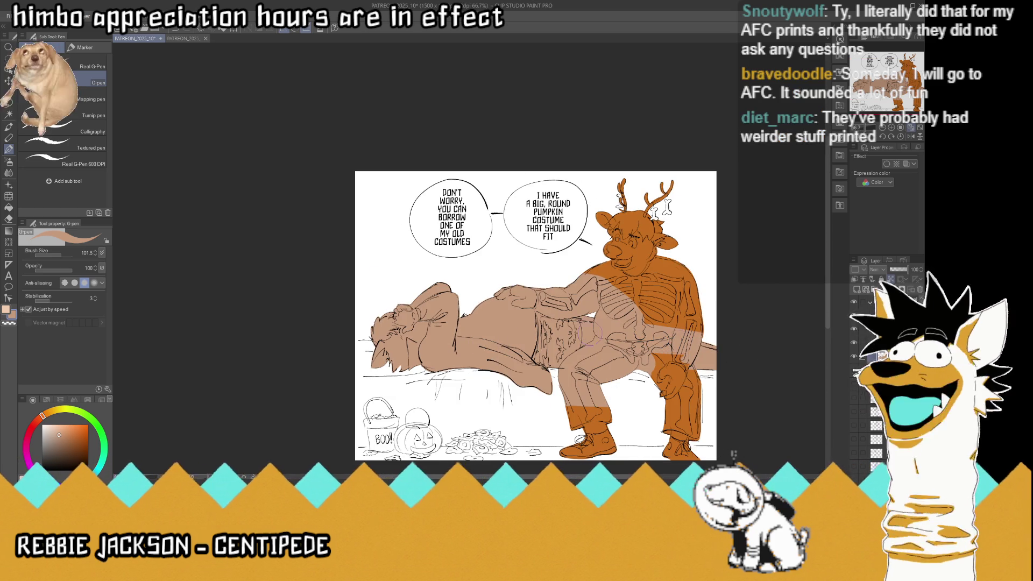
scroll(448, 309, up, 3)
Brush lighter peach over the figure's back, save, and view the park-bench reference
click(12, 314)
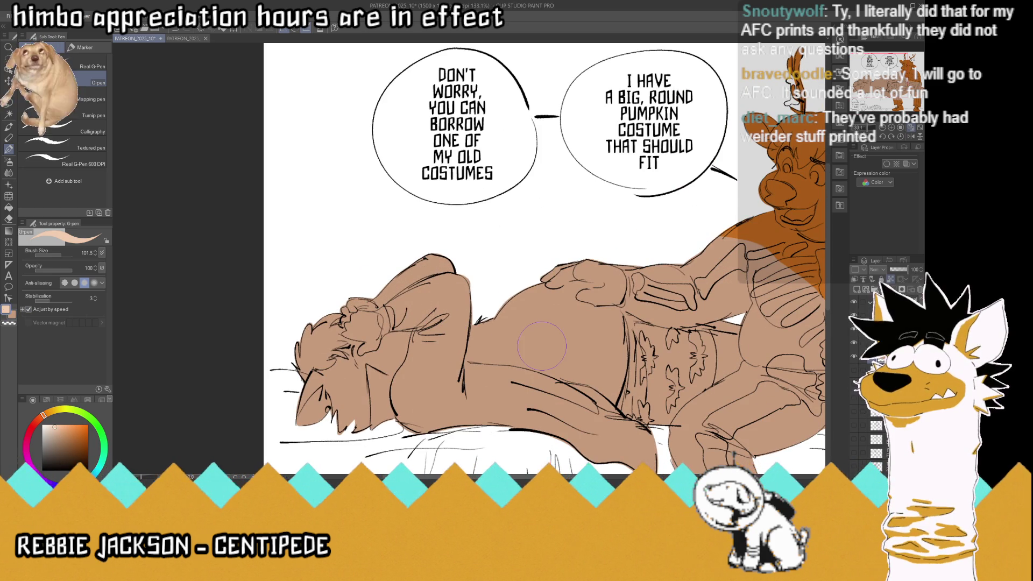
mouse_move(507, 316)
mouse_down()
mouse_move(595, 291)
mouse_move(495, 315)
mouse_move(474, 349)
mouse_move(486, 356)
mouse_move(487, 331)
mouse_move(570, 293)
mouse_move(625, 337)
mouse_move(500, 354)
mouse_move(627, 307)
mouse_up()
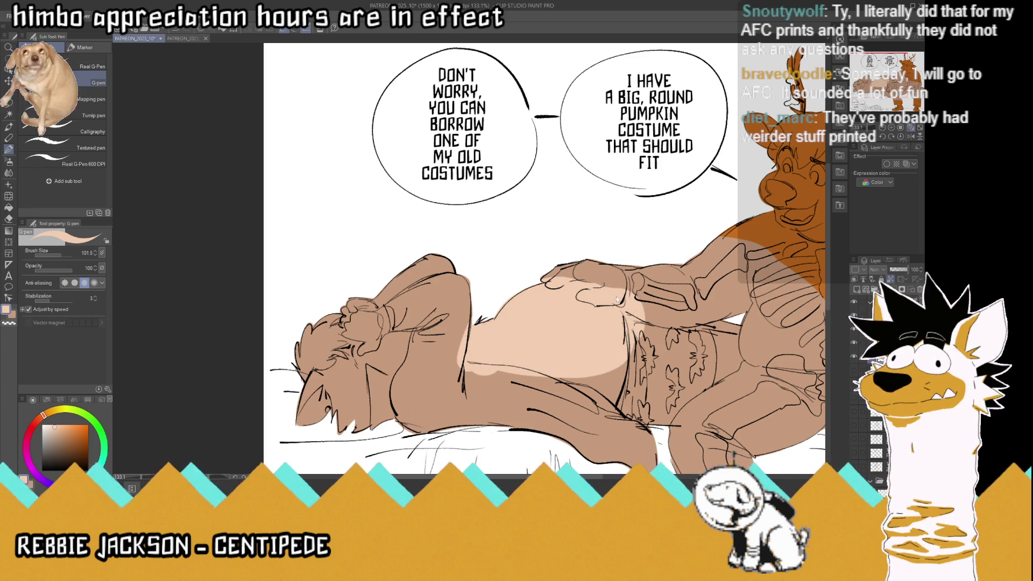
key(ctrl+s)
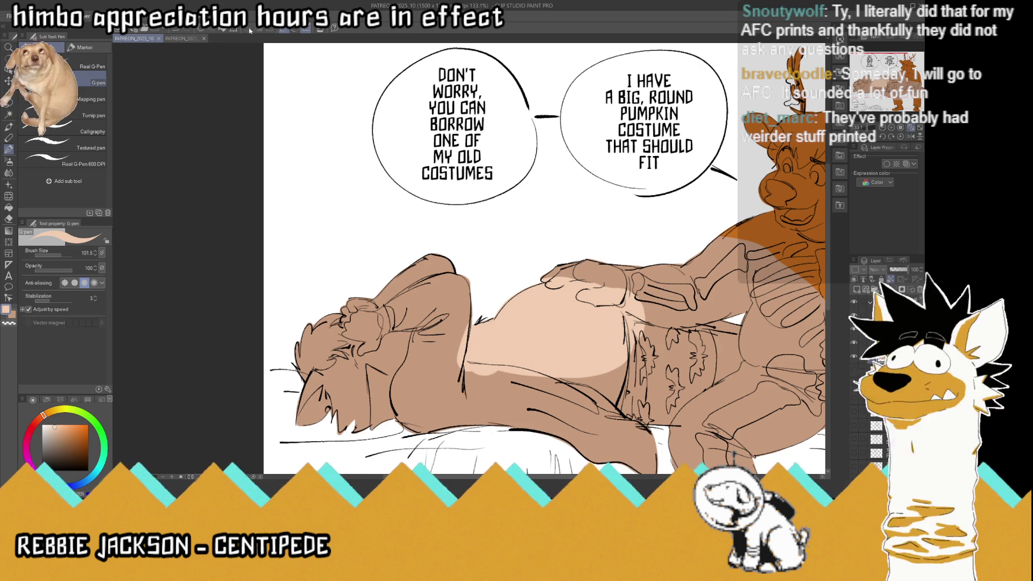
click(179, 39)
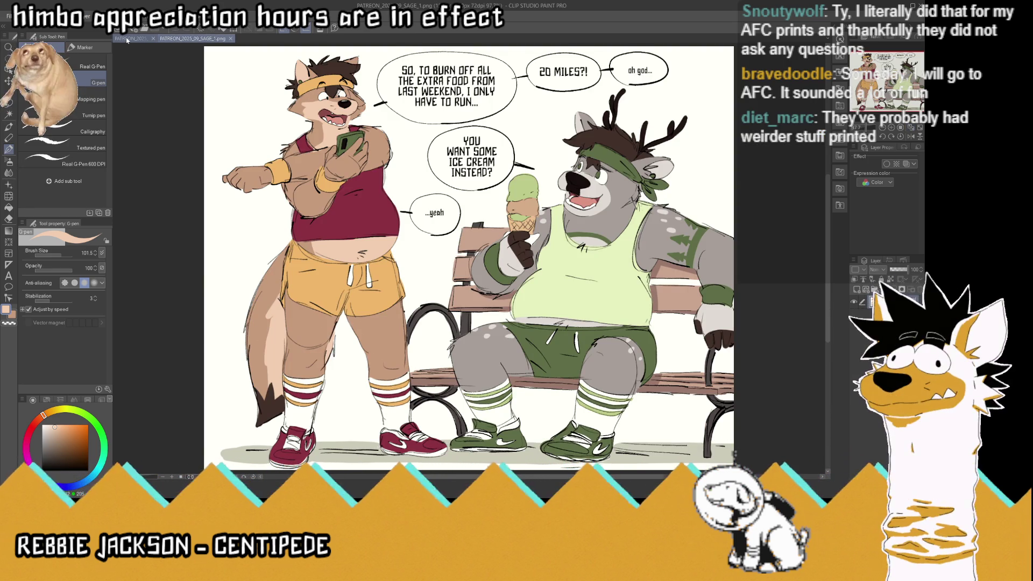
Back on the Halloween page, rotate the canvas and set the brush size to 19.8
click(128, 40)
key(r)
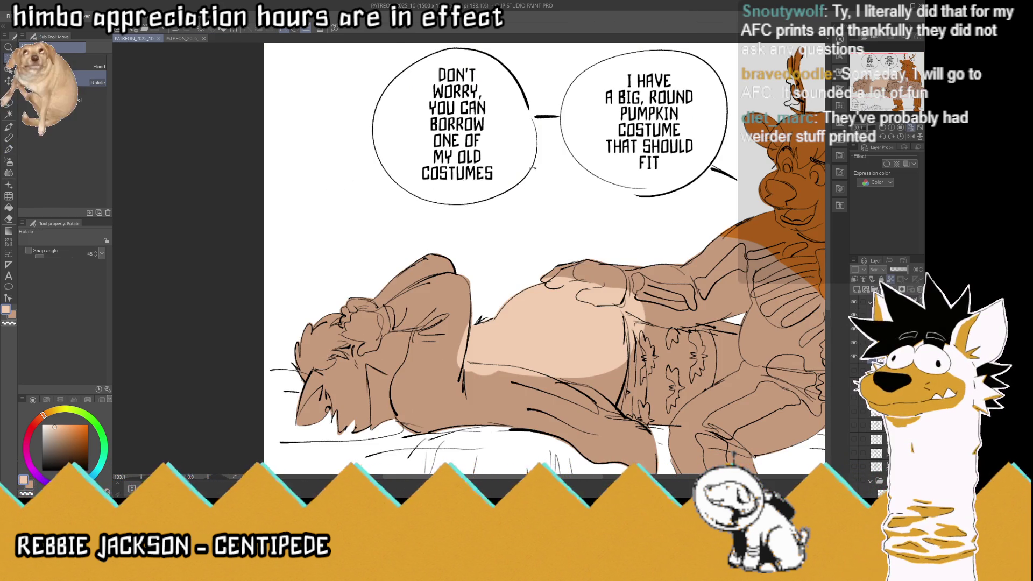
drag(624, 320, 505, 350)
scroll(370, 199, up, 5)
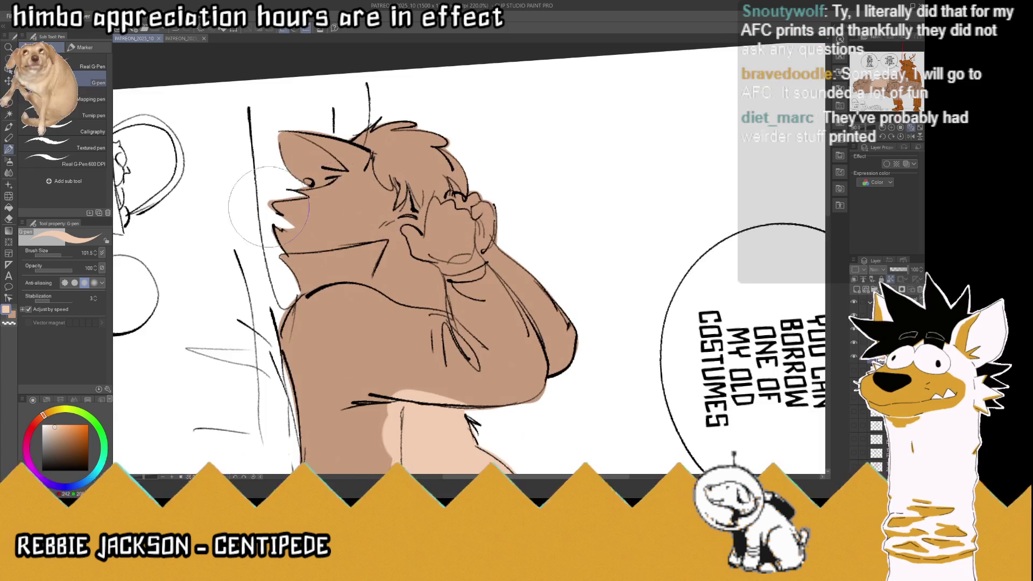
click(57, 255)
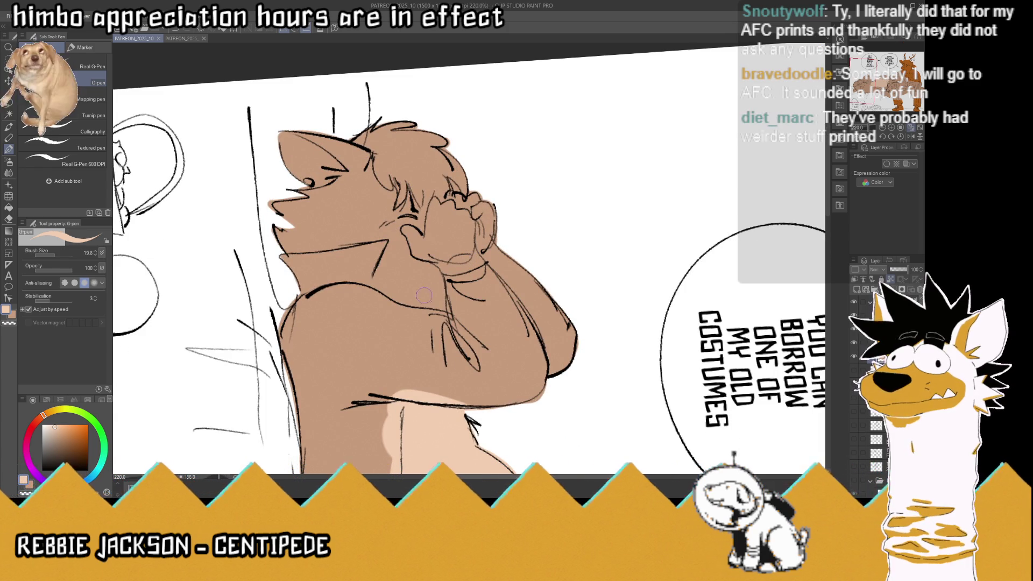
Paint light peach highlights on the cheek, chest, neck and knuckles
mouse_move(426, 229)
mouse_down()
mouse_move(371, 232)
mouse_move(387, 250)
mouse_move(399, 236)
mouse_move(436, 237)
mouse_up()
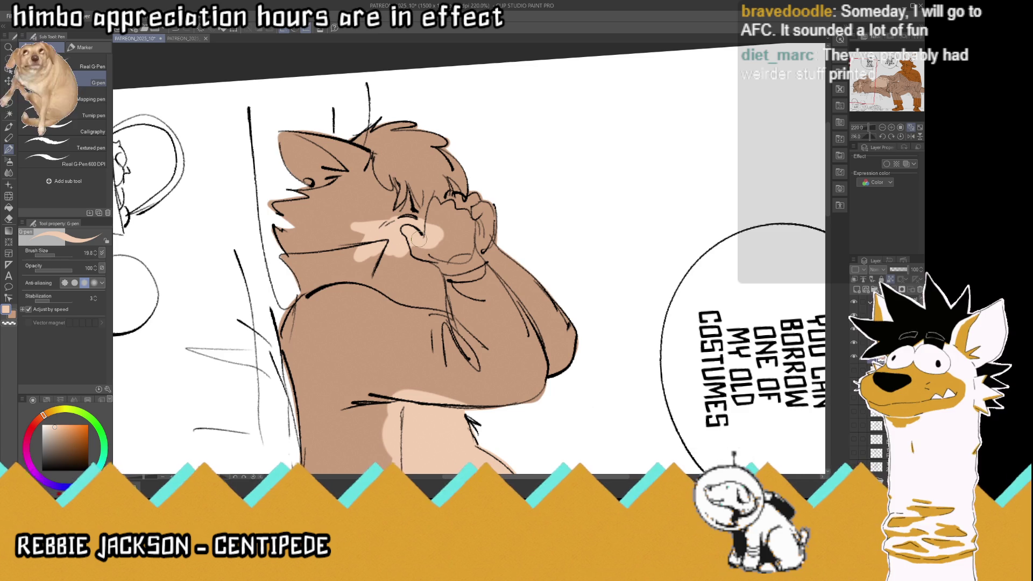
mouse_move(392, 389)
mouse_down()
mouse_move(487, 419)
mouse_move(380, 428)
mouse_up()
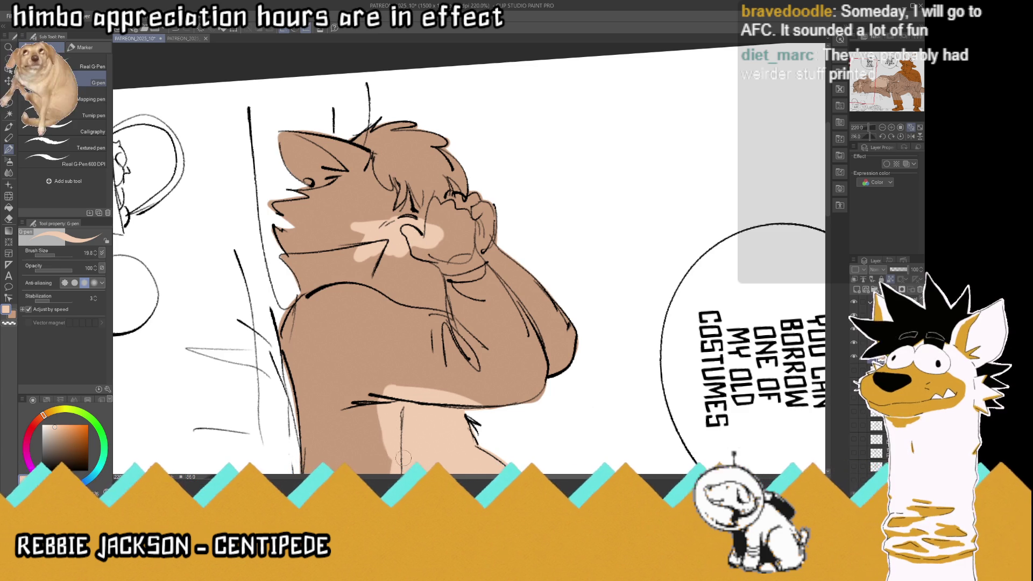
drag(382, 463, 396, 381)
drag(384, 259, 405, 315)
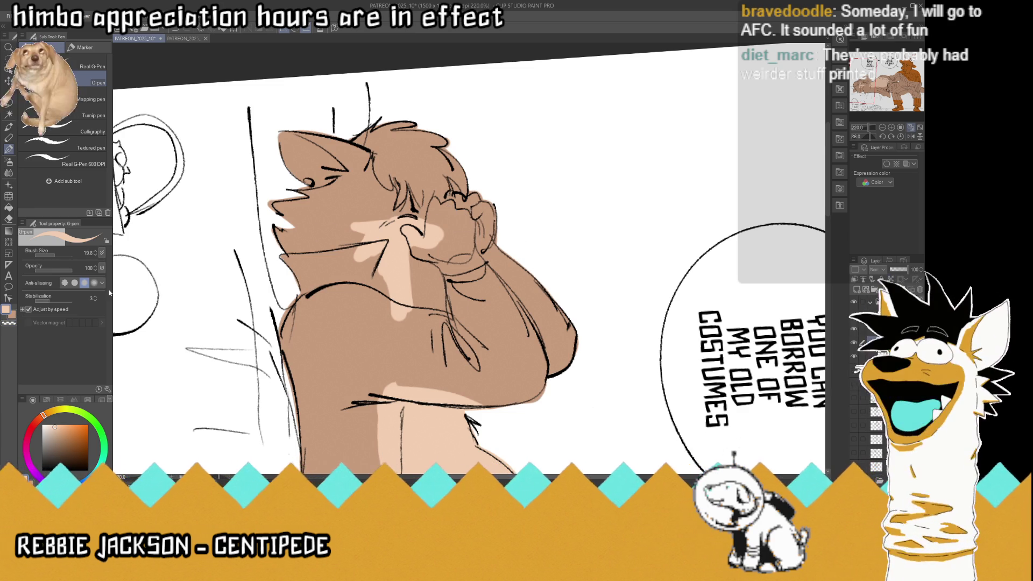
drag(480, 241, 486, 218)
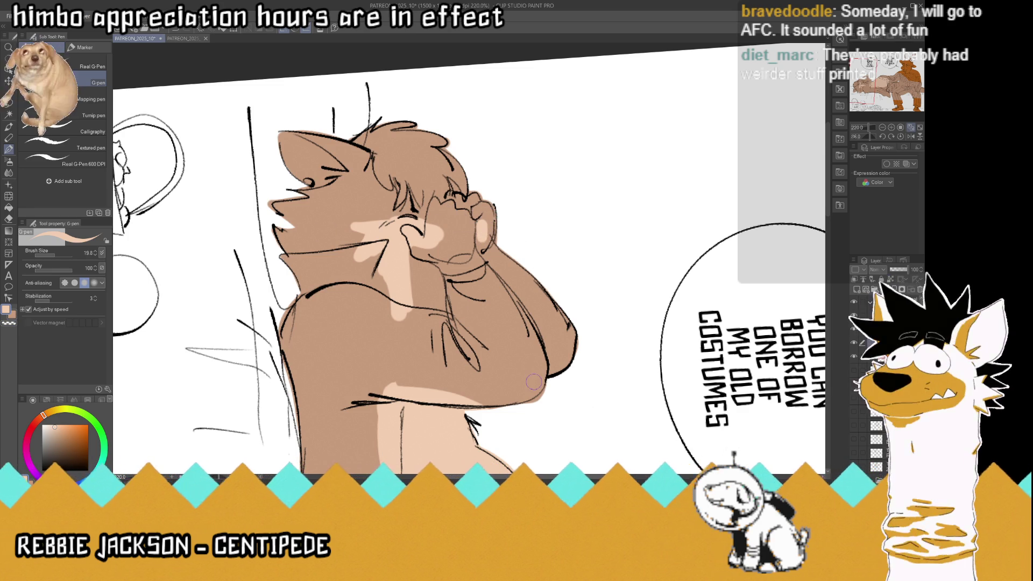
Ink a dark line on the raised hand with the Real G-Pen, then view the reference
key(x)
key(x)
key(x)
mouse_move(478, 221)
mouse_down()
mouse_move(482, 242)
mouse_move(485, 219)
mouse_up()
click(8, 325)
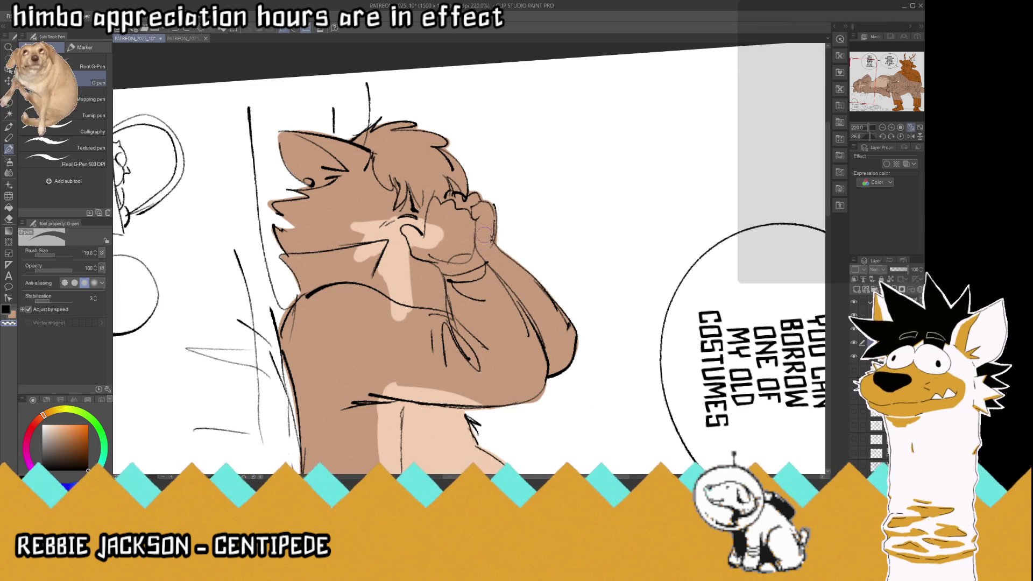
click(6, 309)
click(91, 66)
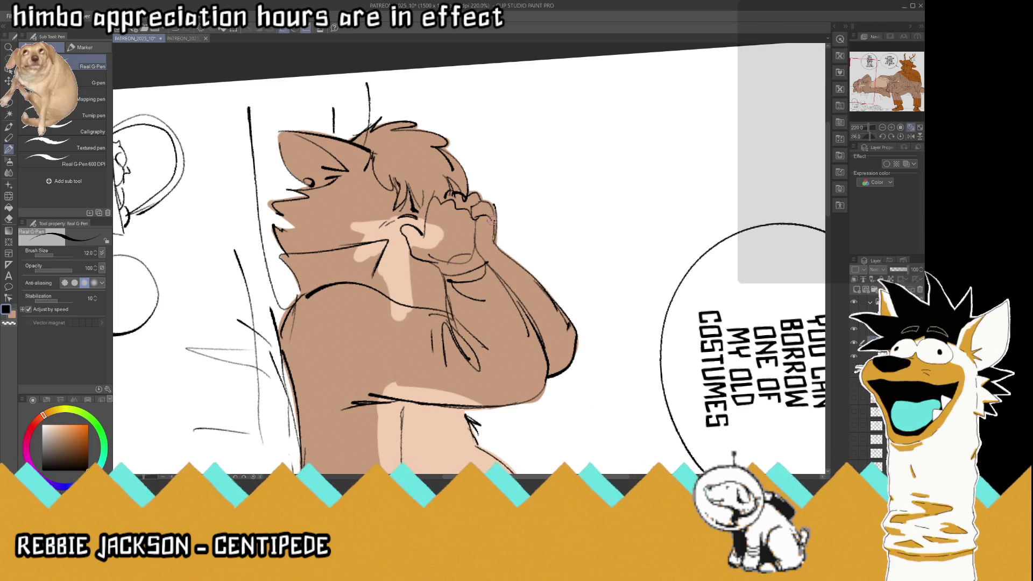
mouse_move(488, 217)
mouse_down()
mouse_move(481, 239)
mouse_move(479, 215)
mouse_up()
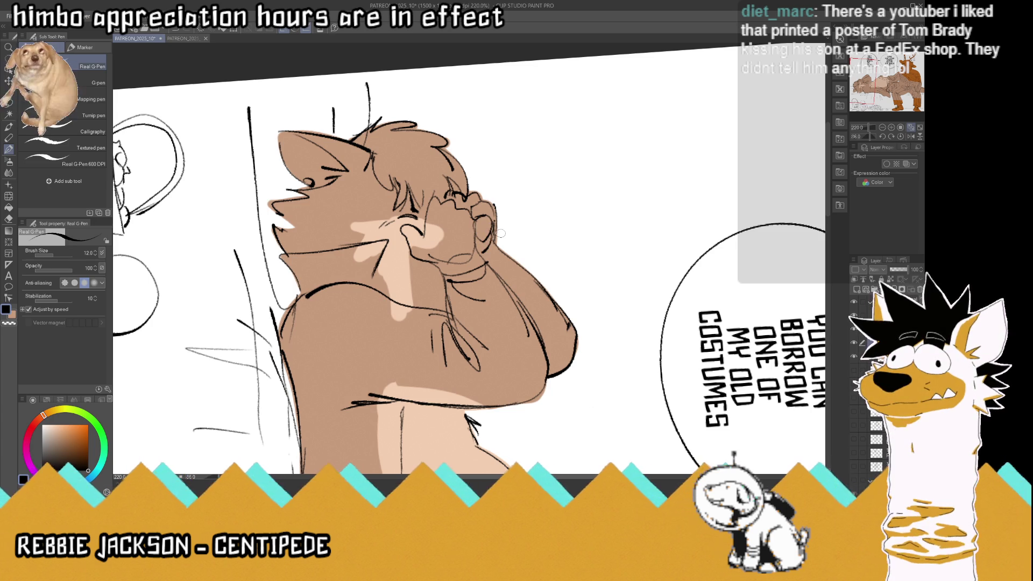
click(178, 39)
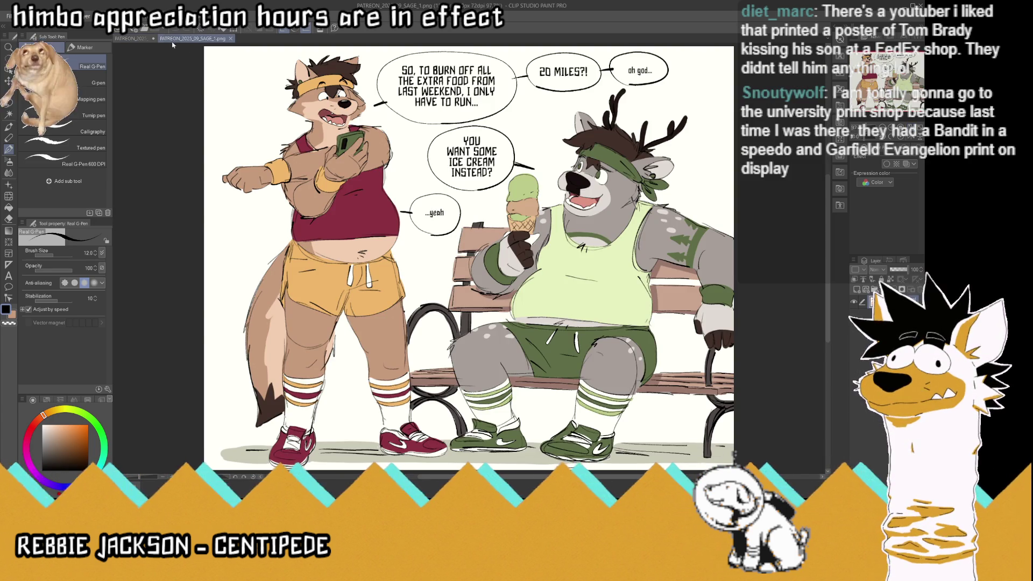
Ink the ear's edge and fill in the dark inner ear
click(144, 38)
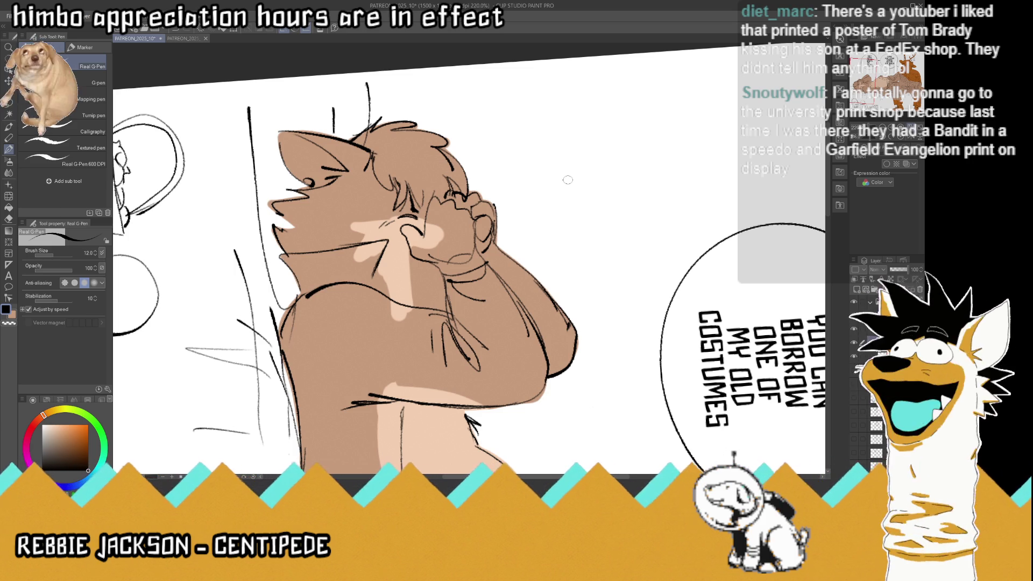
scroll(536, 165, up, 3)
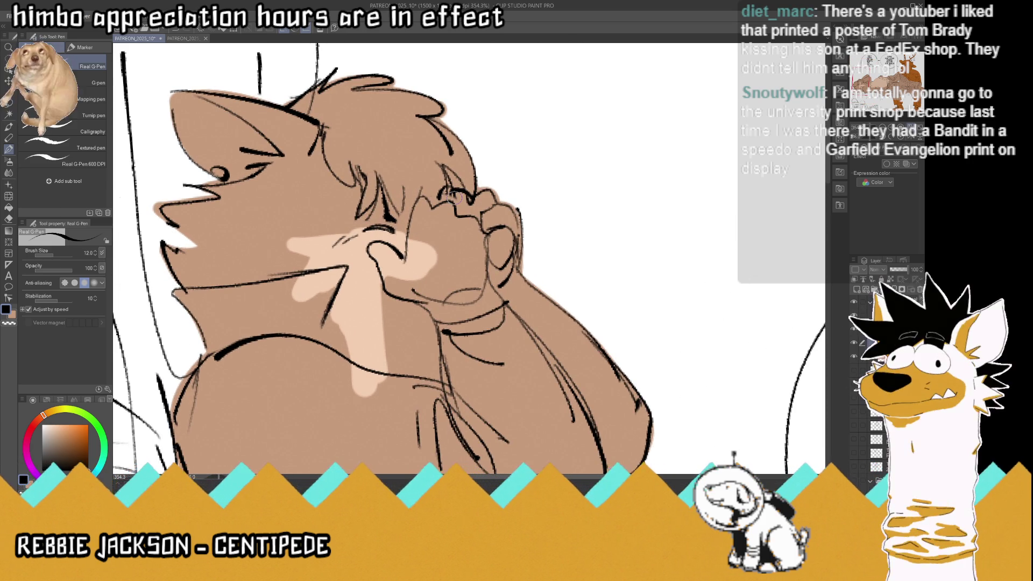
drag(487, 223, 498, 265)
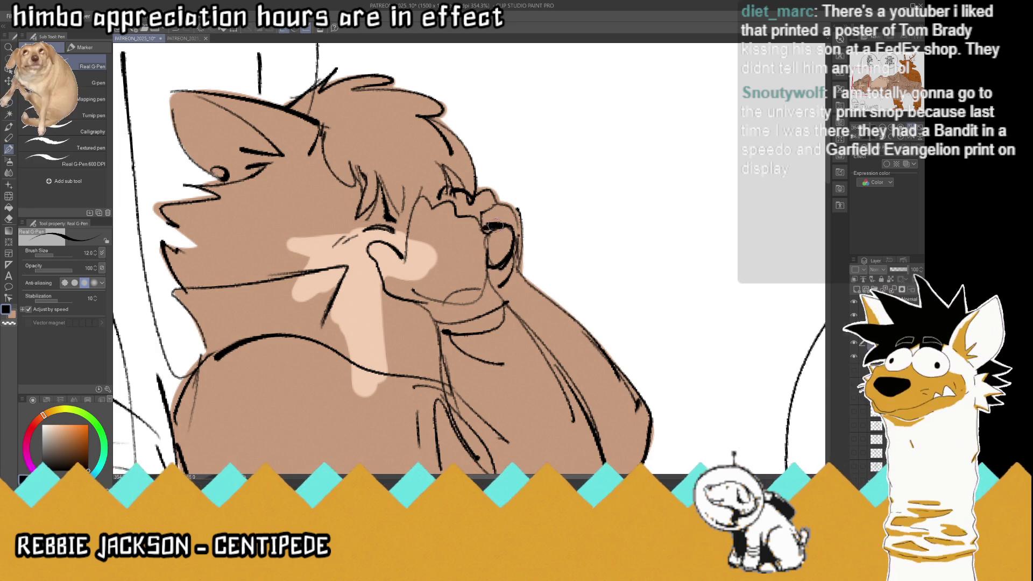
mouse_move(493, 229)
mouse_down()
mouse_move(514, 236)
mouse_move(493, 266)
mouse_move(514, 266)
mouse_move(503, 247)
mouse_move(523, 221)
mouse_up()
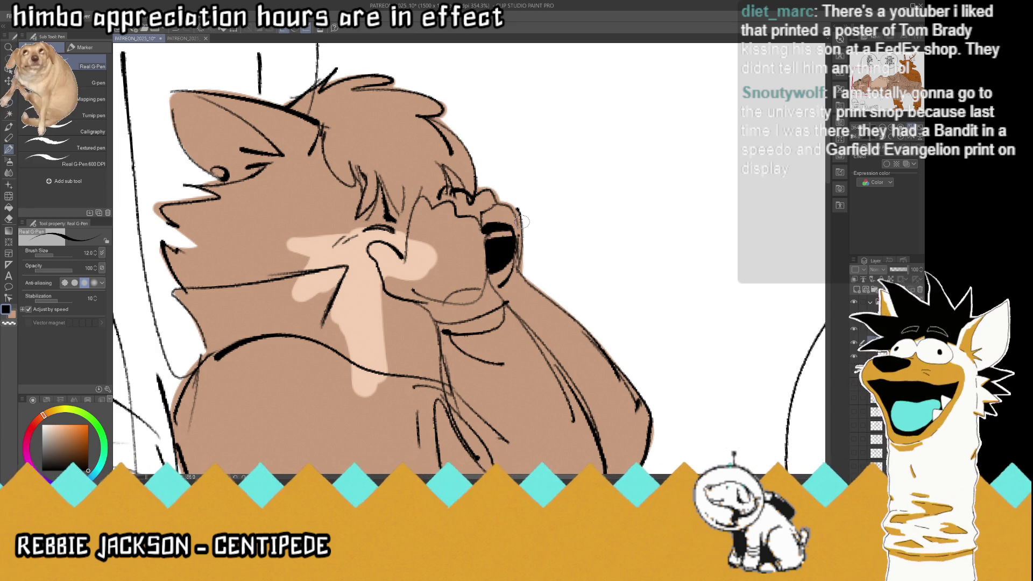
Eyedrop the light peach skin tone, pick a slightly different peach shade, and save
scroll(523, 220, down, 2)
scroll(517, 220, down, 2)
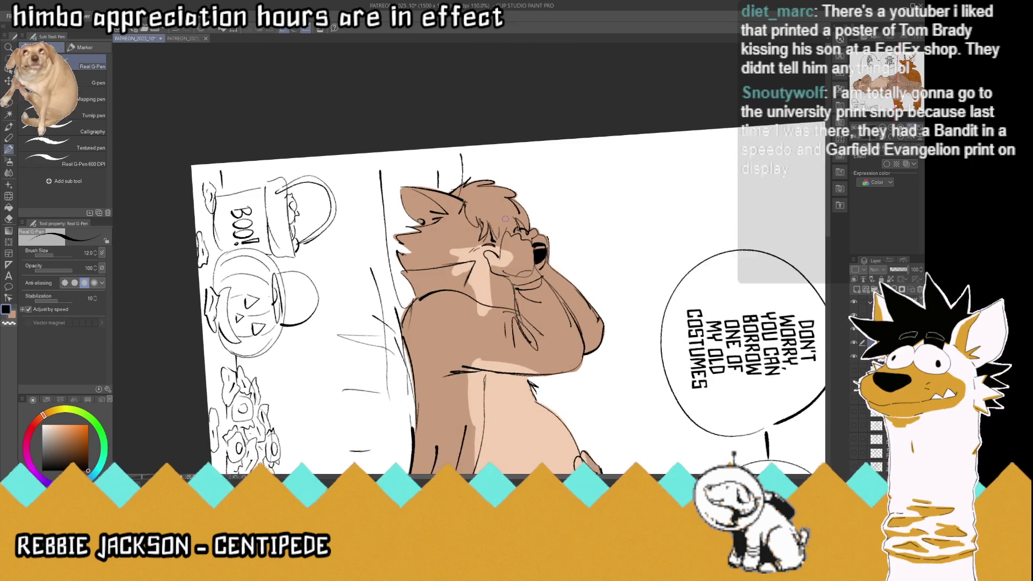
scroll(505, 219, up, 1)
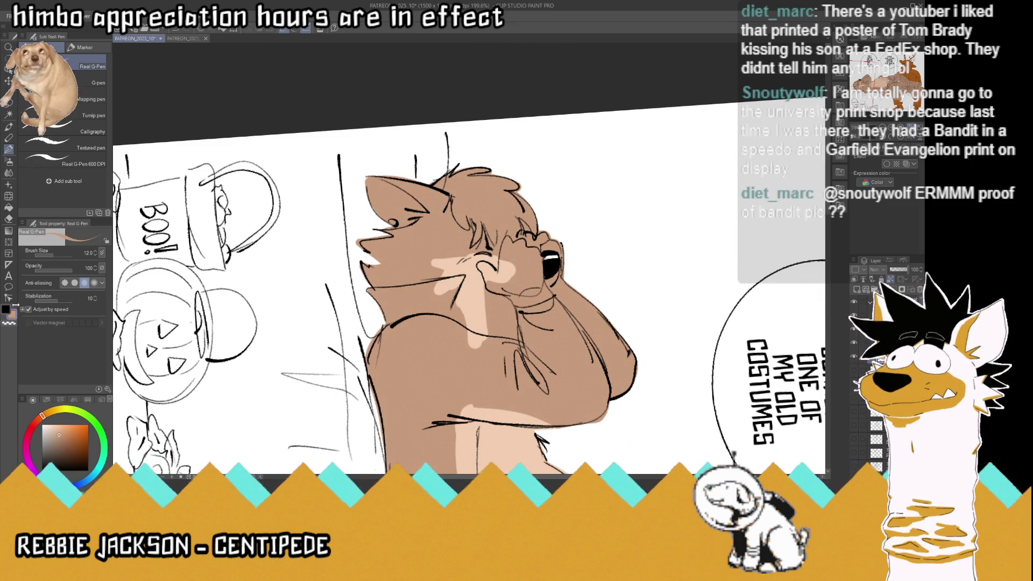
key(i)
click(470, 287)
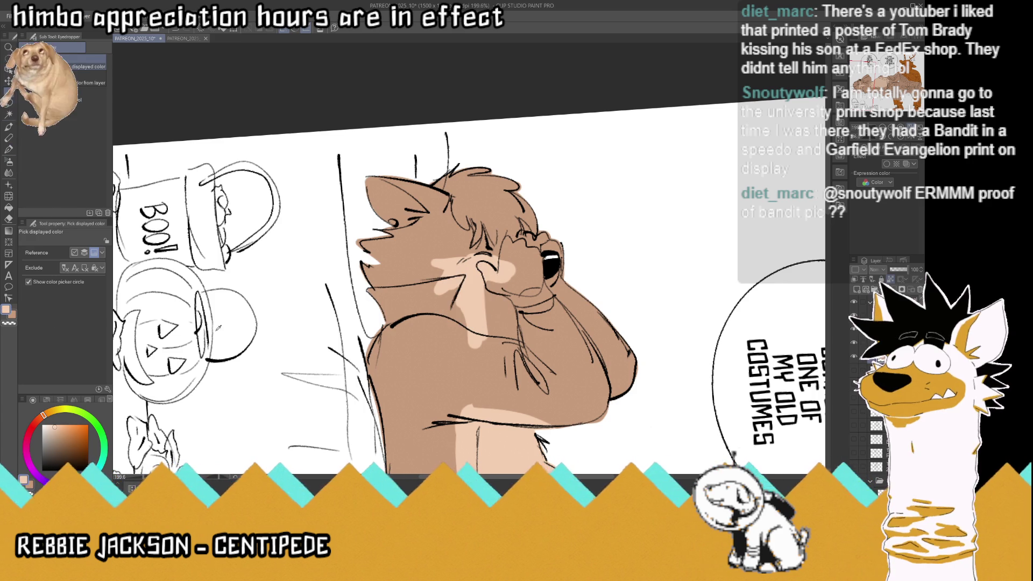
key(p)
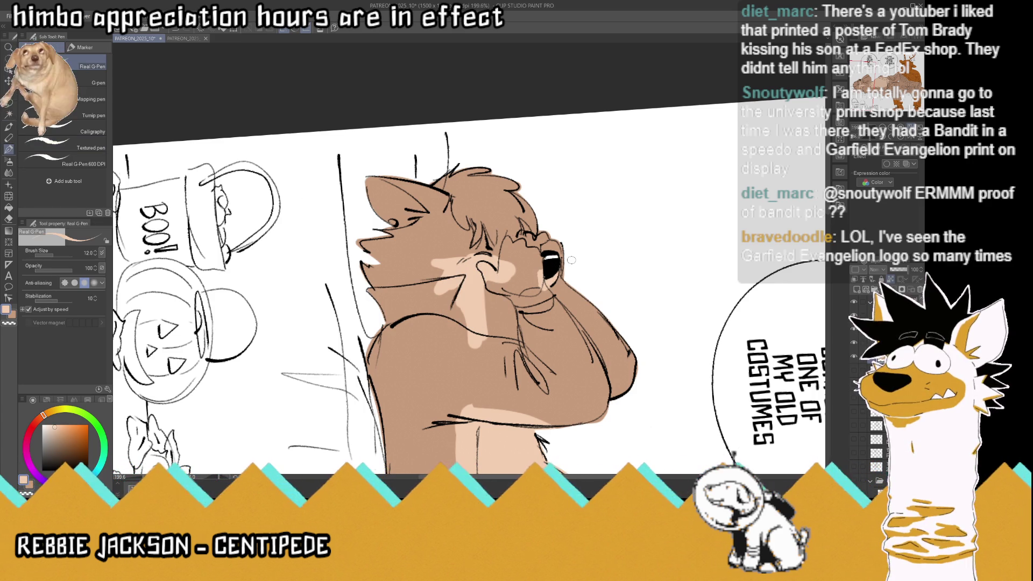
alt+click(484, 272)
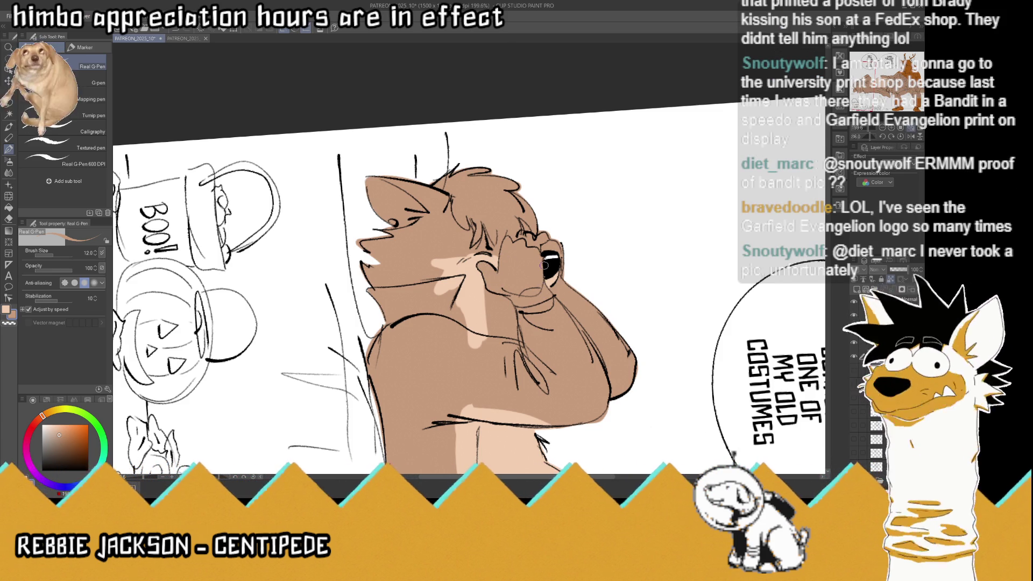
key(ctrl+s)
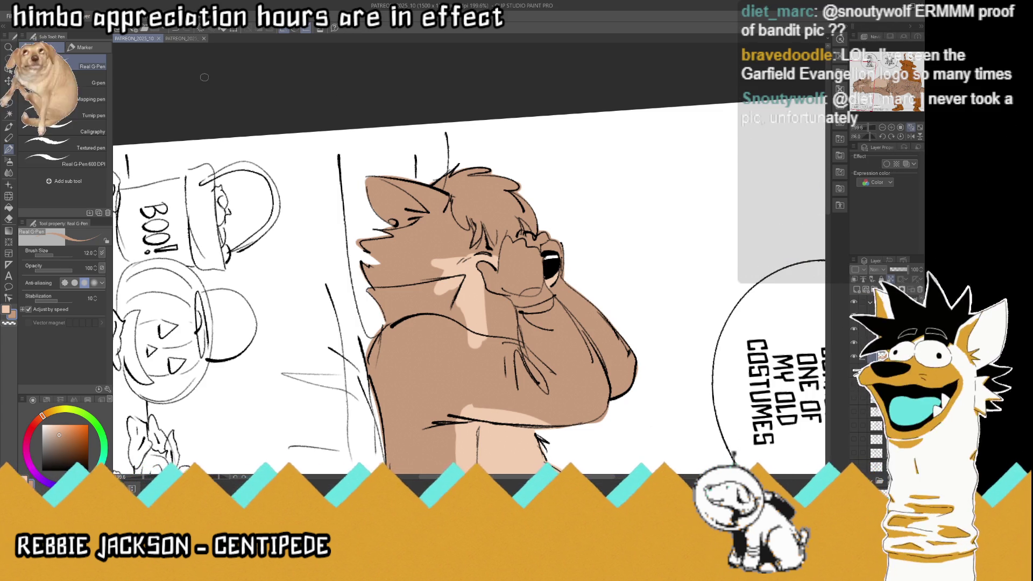
After glancing at the reference, add a pen stroke near the collar
click(183, 38)
click(135, 38)
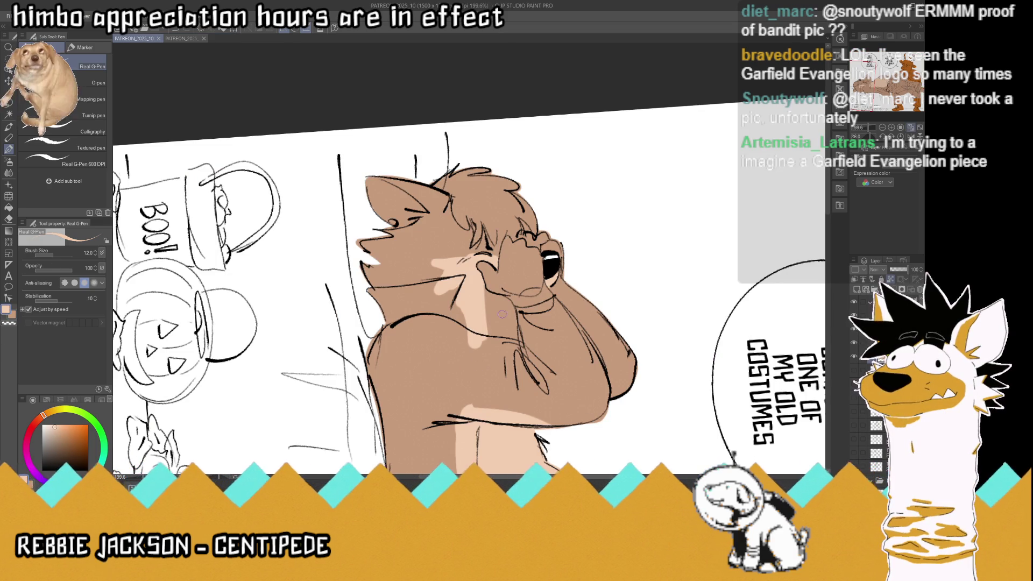
mouse_move(506, 334)
mouse_down()
mouse_move(515, 304)
mouse_move(496, 344)
mouse_move(484, 290)
mouse_up()
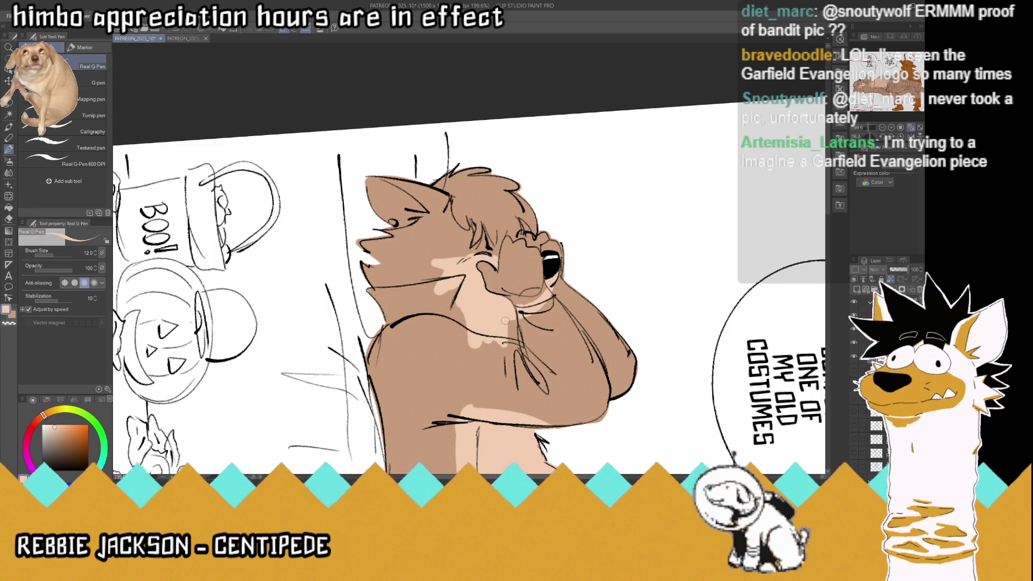
click(9, 117)
Sample the dark hair colour from the reference and paint dark brown hair on the sleeping character
click(199, 40)
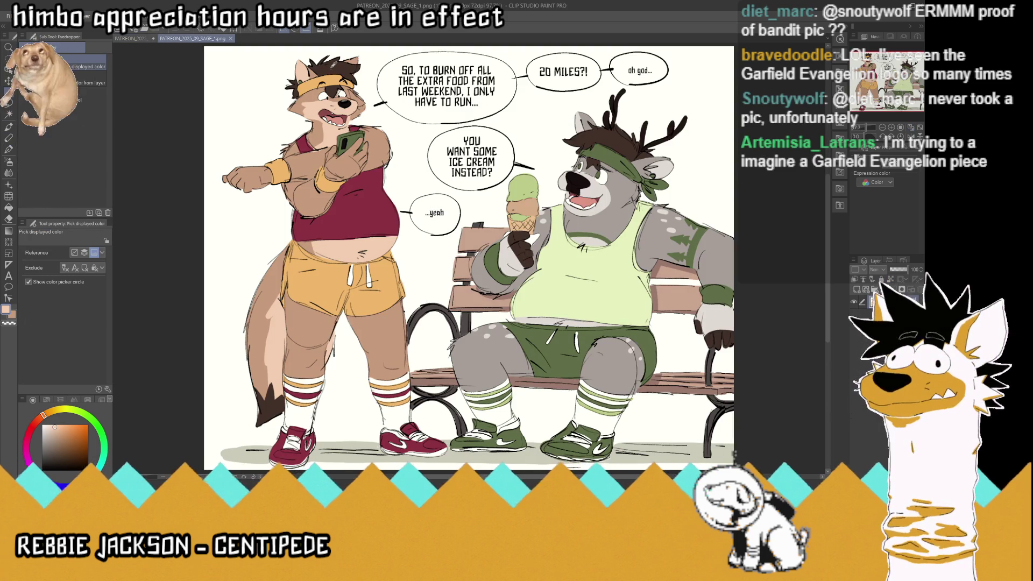
click(332, 65)
click(8, 149)
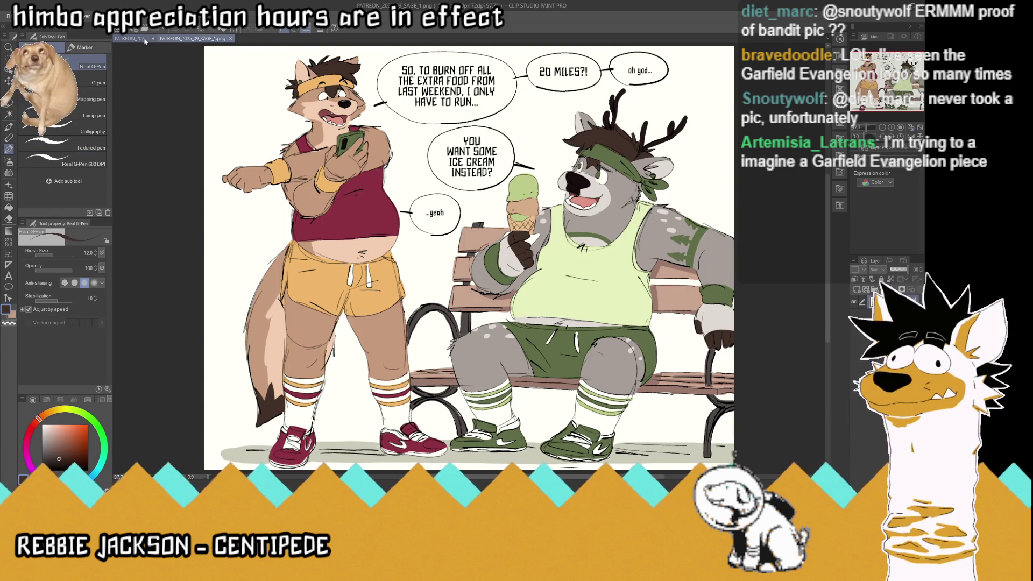
click(141, 39)
mouse_move(454, 191)
mouse_down()
mouse_move(513, 177)
mouse_move(536, 231)
mouse_move(511, 231)
mouse_move(528, 216)
mouse_move(484, 217)
mouse_move(475, 243)
mouse_move(468, 210)
mouse_move(463, 221)
mouse_move(497, 193)
mouse_move(512, 216)
mouse_up()
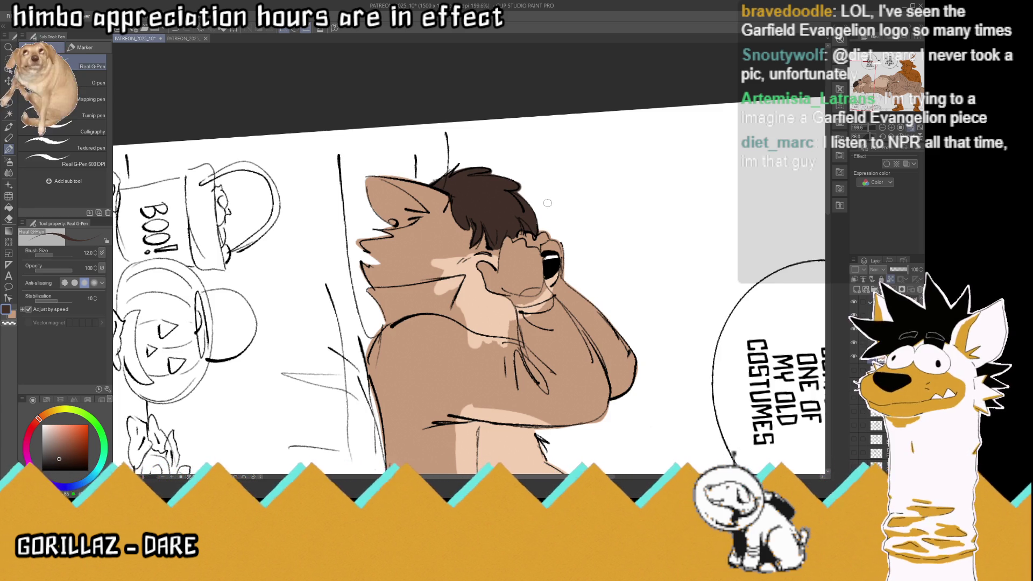
Eyedrop the light peach skin colour and paint the inner ear with it
key(i)
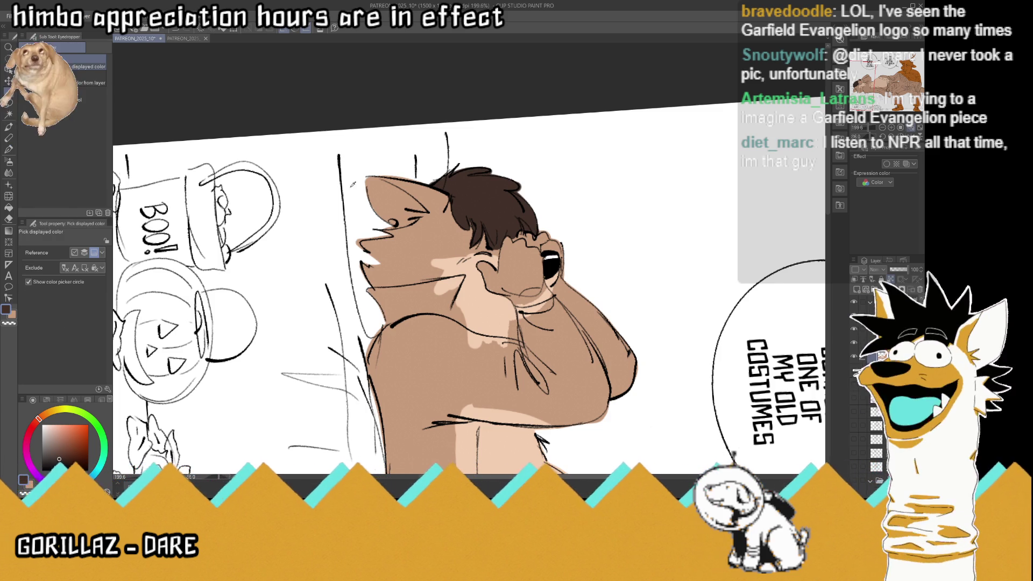
click(473, 296)
key(p)
mouse_move(377, 212)
mouse_down()
mouse_move(382, 201)
mouse_move(388, 213)
mouse_up()
mouse_move(363, 180)
mouse_down()
mouse_move(419, 206)
mouse_move(394, 222)
mouse_up()
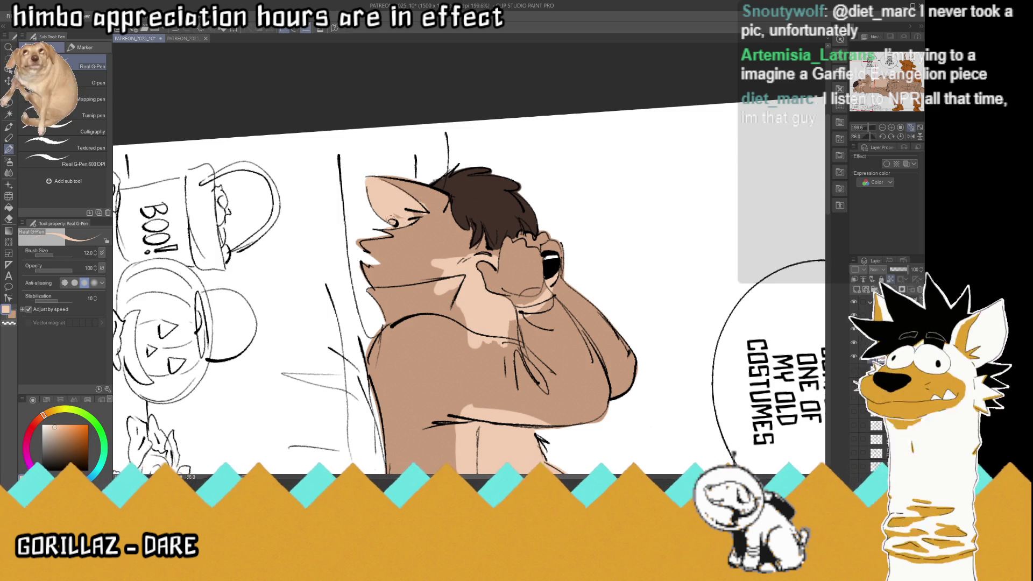
Dot dark green from the bench illustration into the eye, save, and add a tan stroke near the brow
key(i)
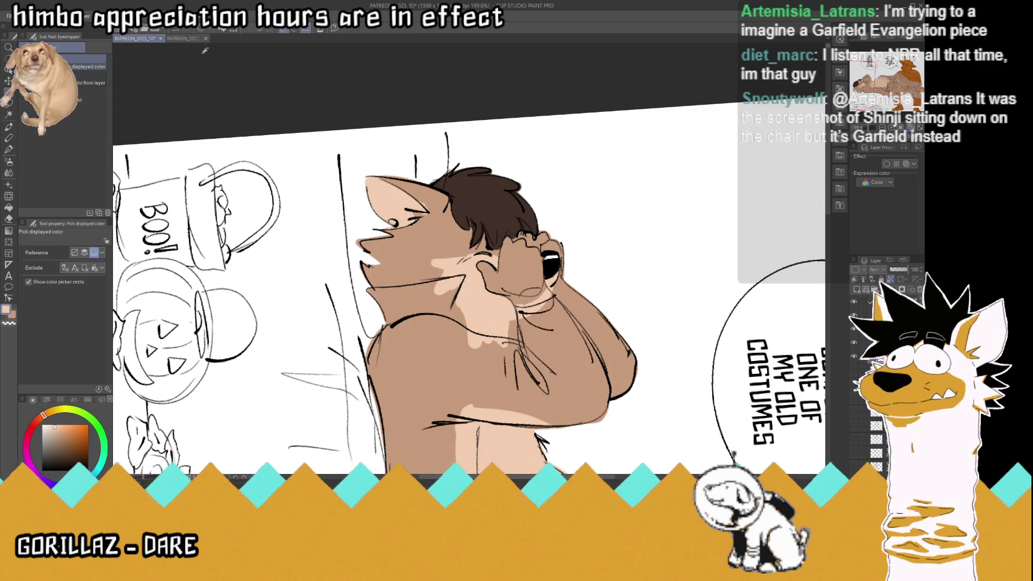
click(183, 39)
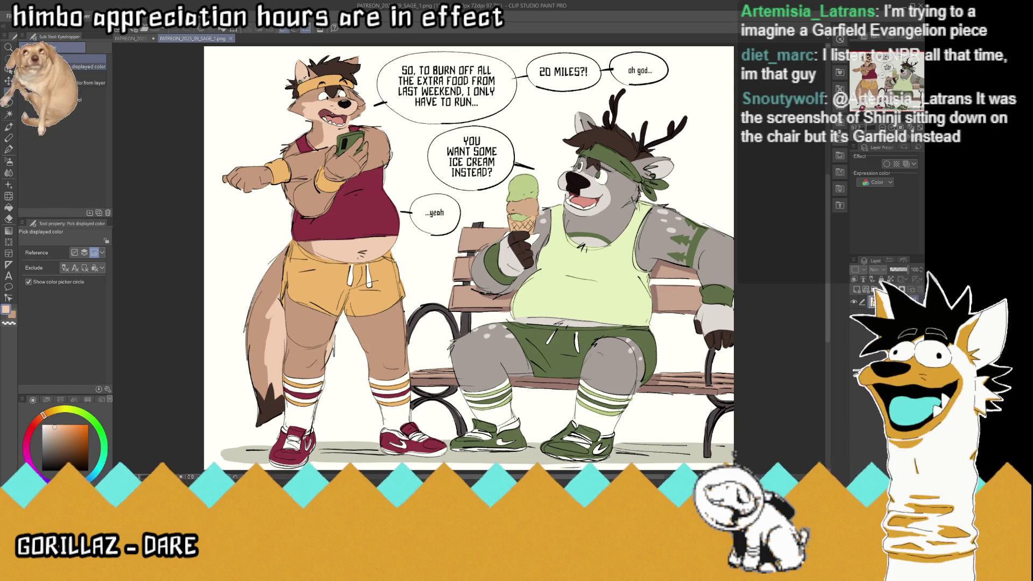
click(299, 81)
key(p)
click(143, 38)
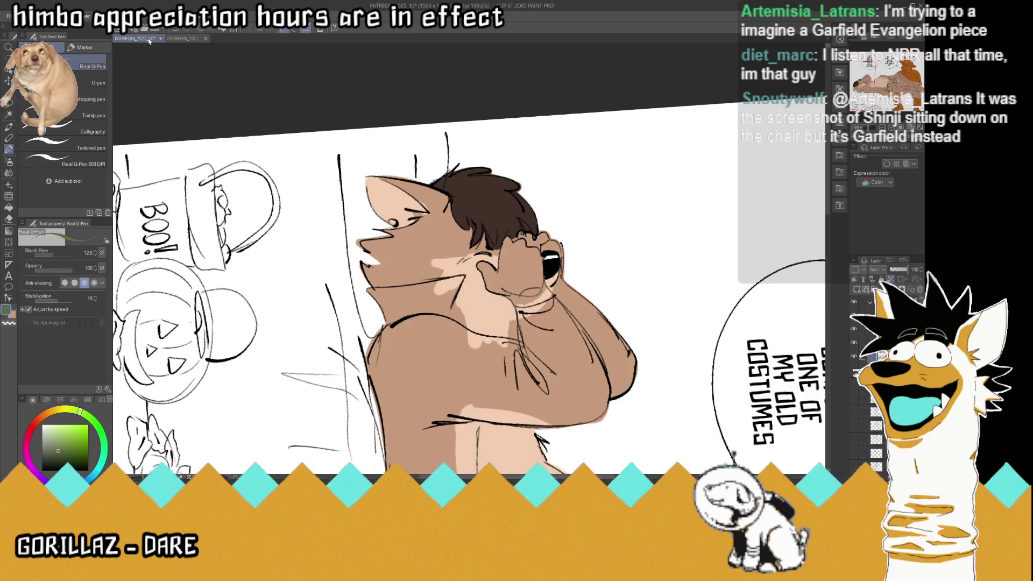
click(394, 223)
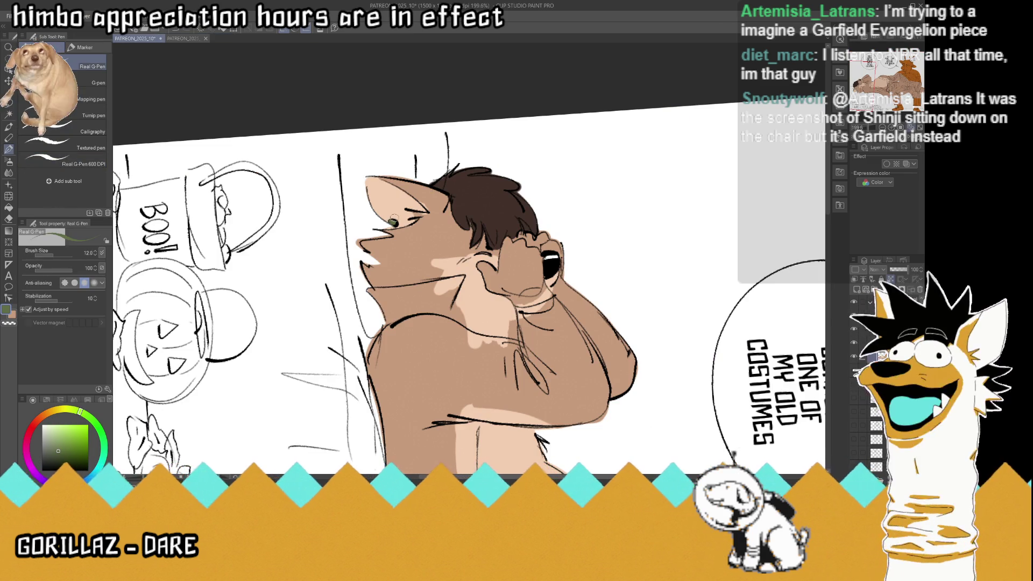
key(ctrl+s)
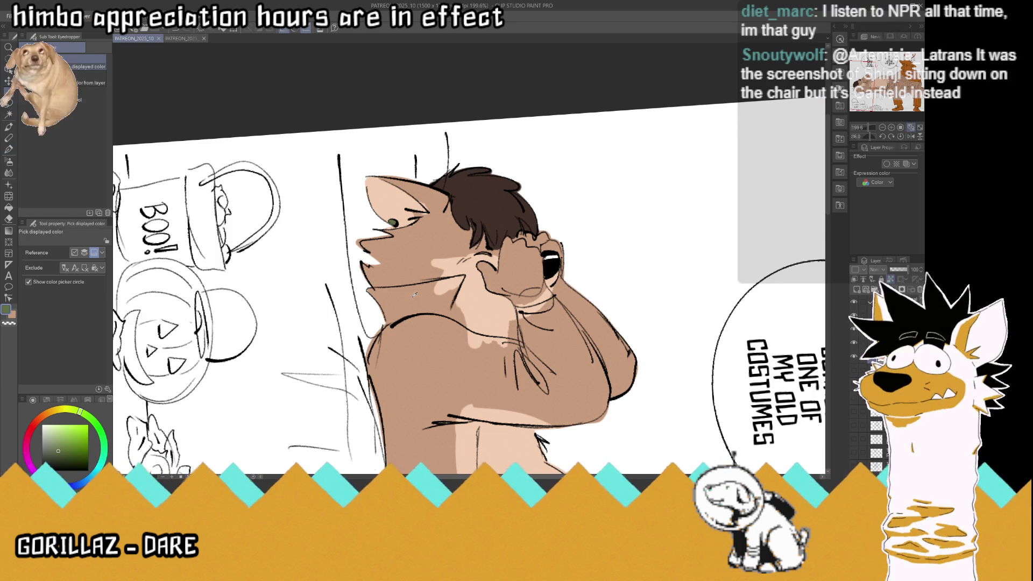
alt+click(392, 293)
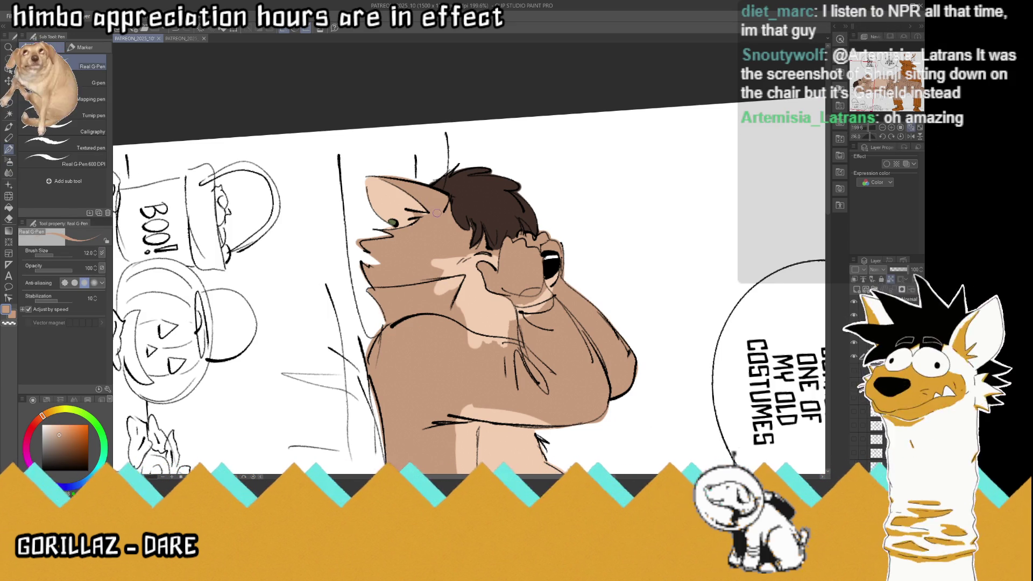
drag(436, 212, 408, 212)
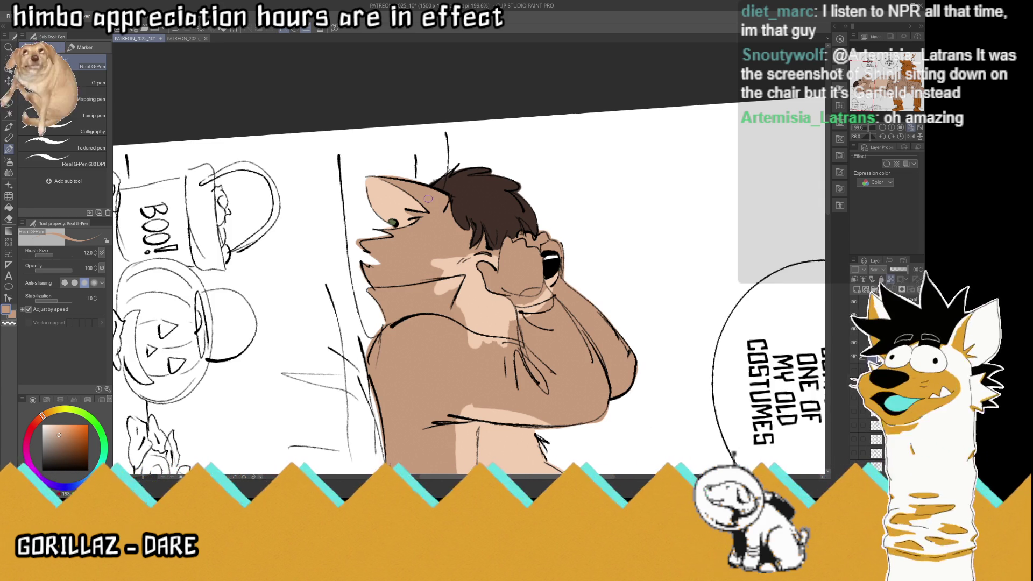
Save, zoom in, and redraw the brown character's eye outline in black
scroll(428, 199, down, 5)
key(ctrl+s)
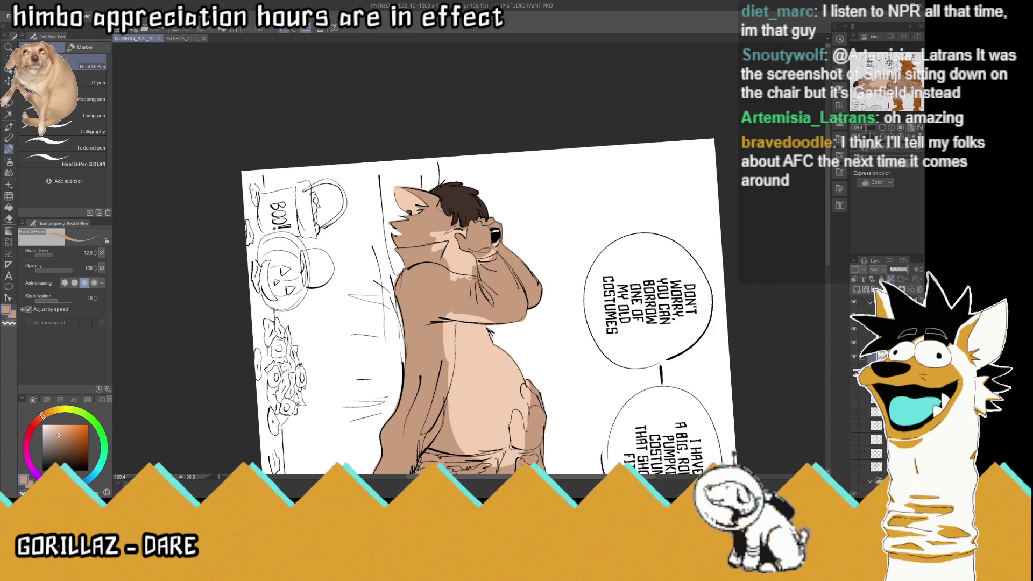
scroll(453, 223, down, 3)
scroll(453, 224, up, 3)
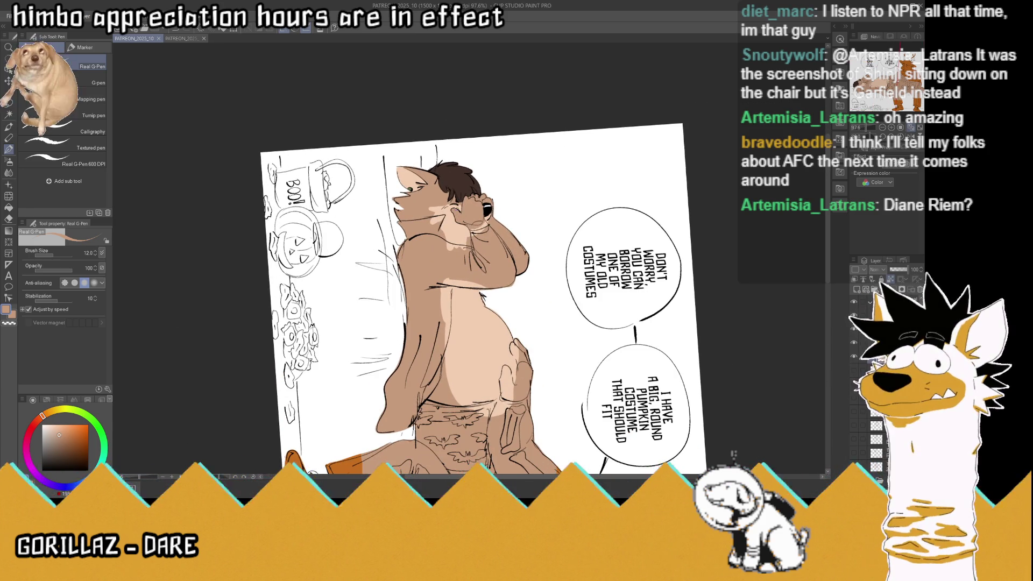
scroll(456, 242, up, 2)
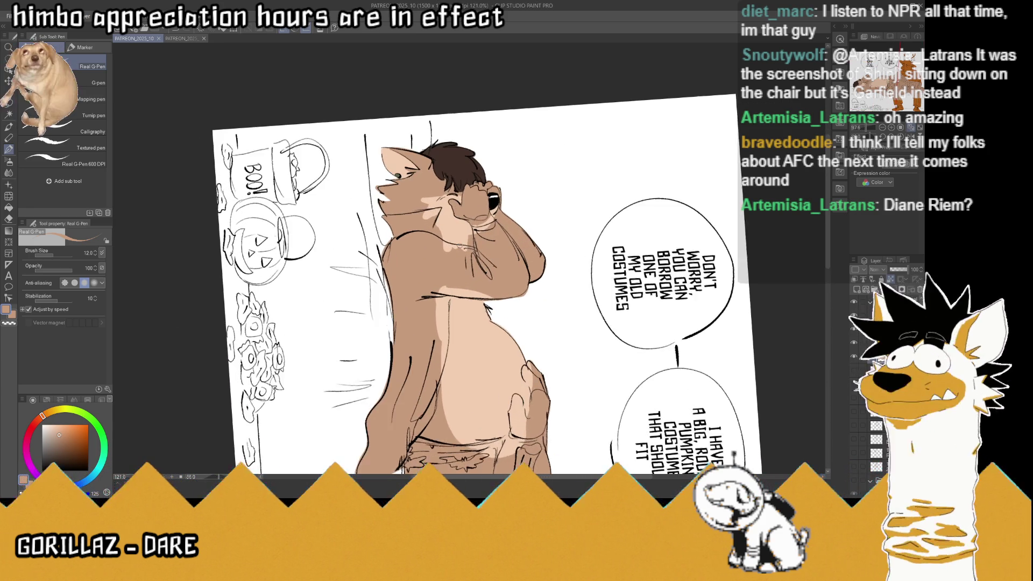
scroll(455, 243, up, 1)
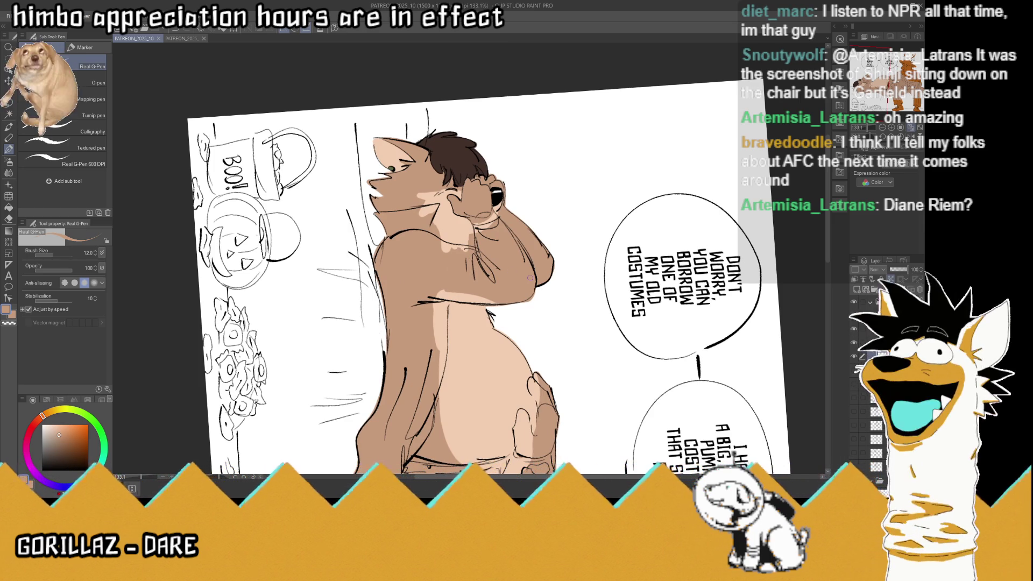
scroll(515, 208, up, 3)
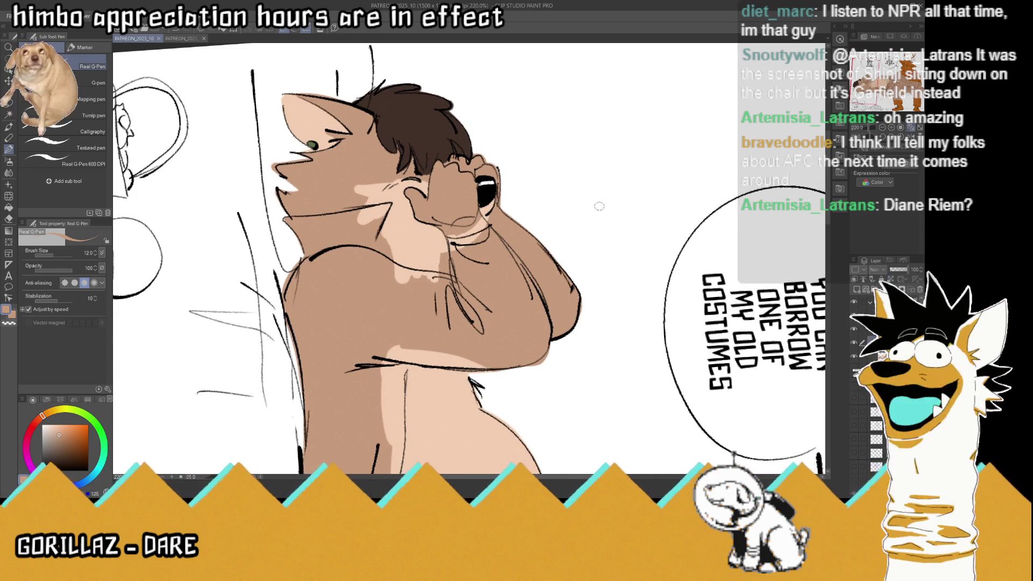
scroll(597, 208, up, 2)
key(x)
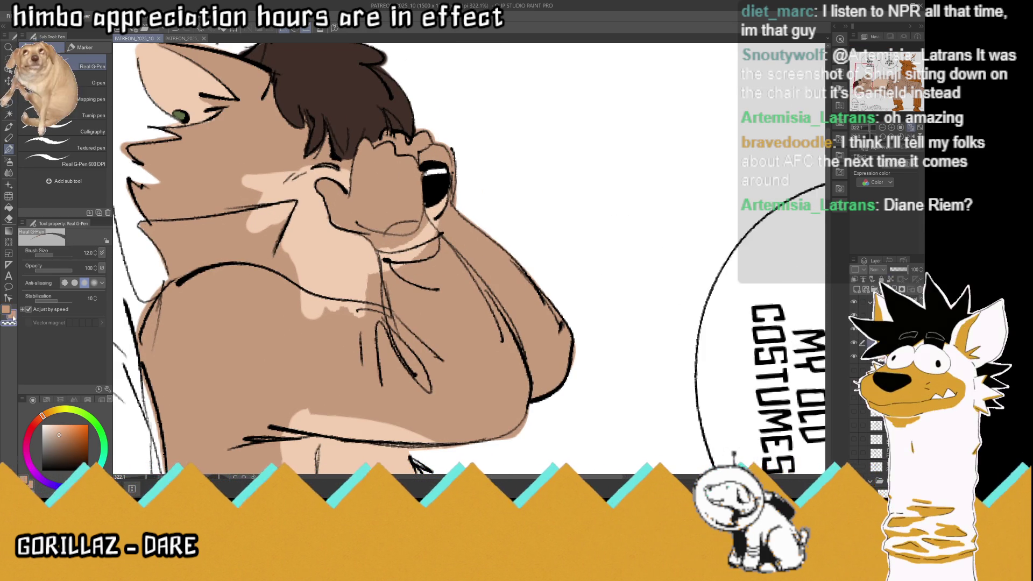
key(x)
key(x)
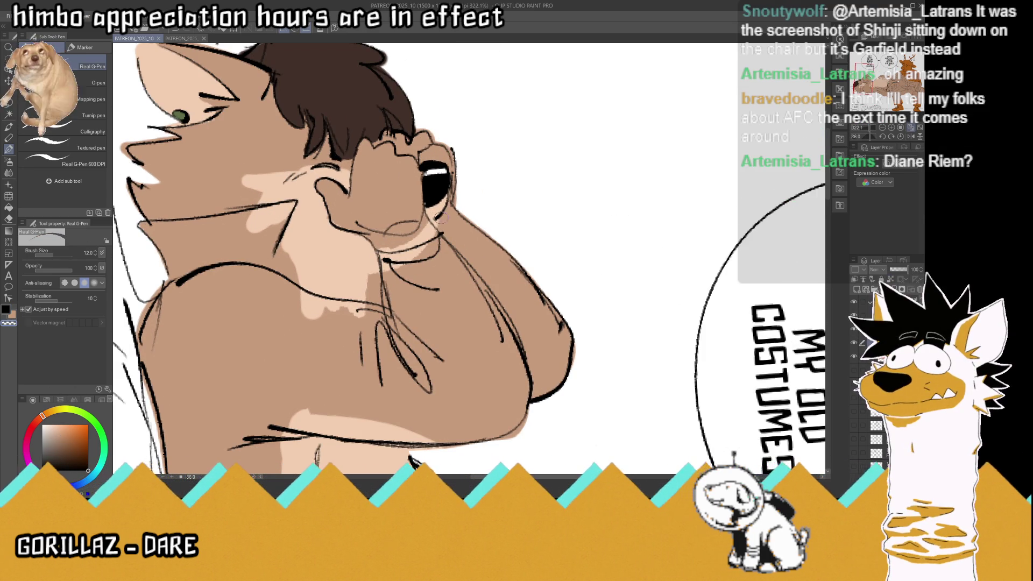
drag(435, 215, 450, 211)
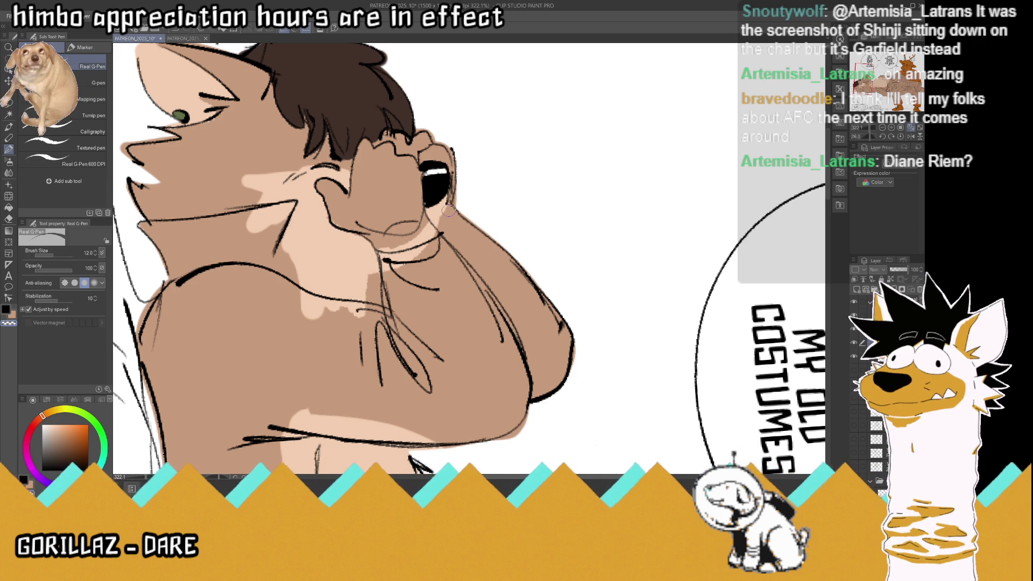
click(7, 311)
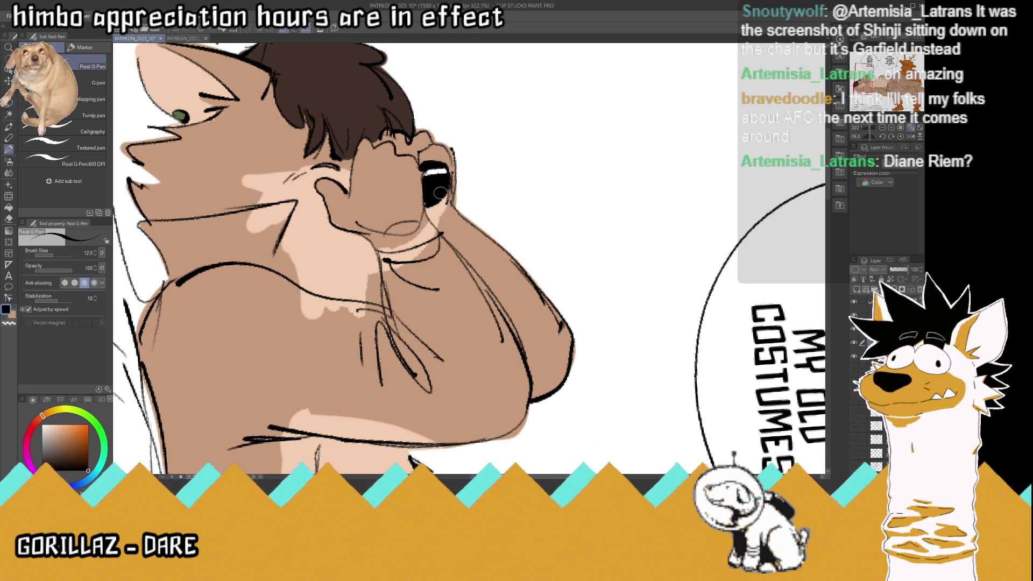
drag(447, 192, 439, 219)
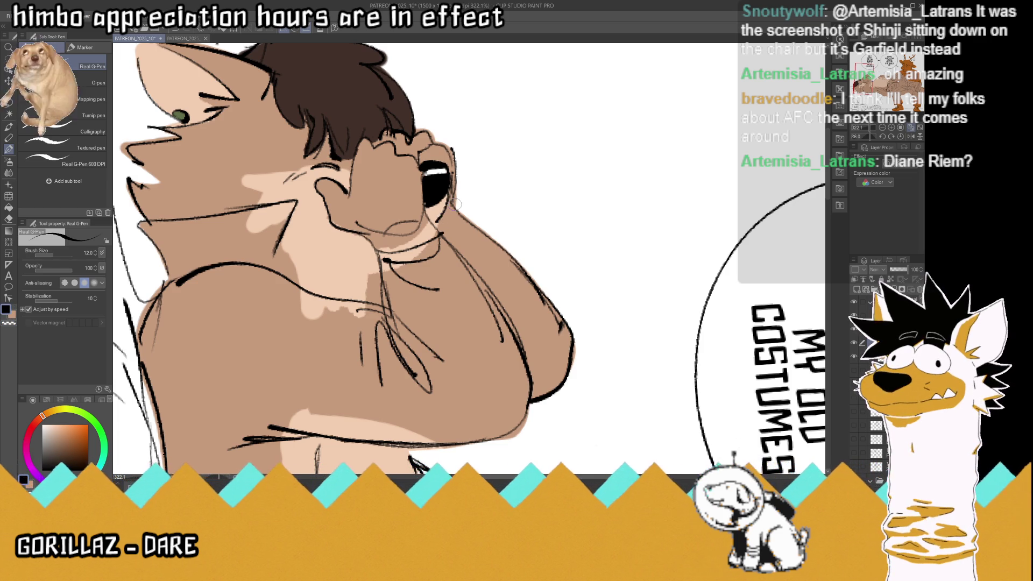
Zoom out and sample the bear's light grey from the bench illustration, then return to the comic
scroll(455, 204, down, 2)
scroll(447, 197, down, 1)
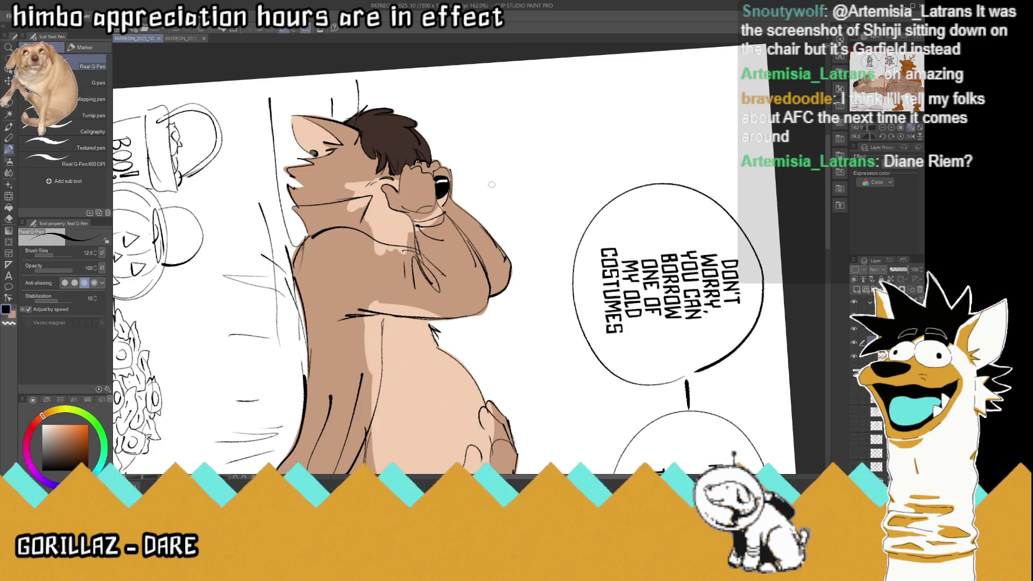
key(ctrl+minus)
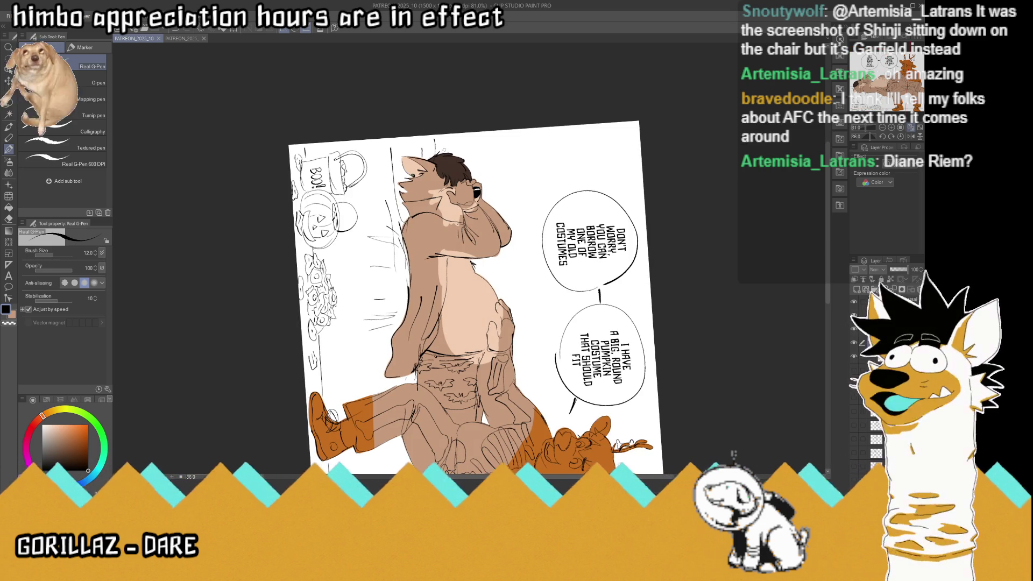
key(ctrl+minus)
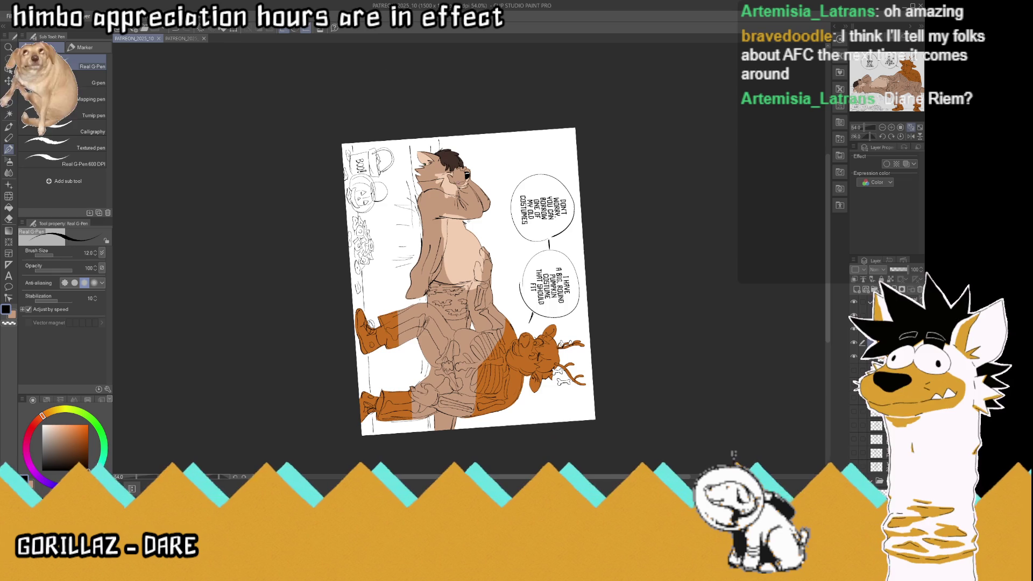
key(ctrl+Tab)
key(i)
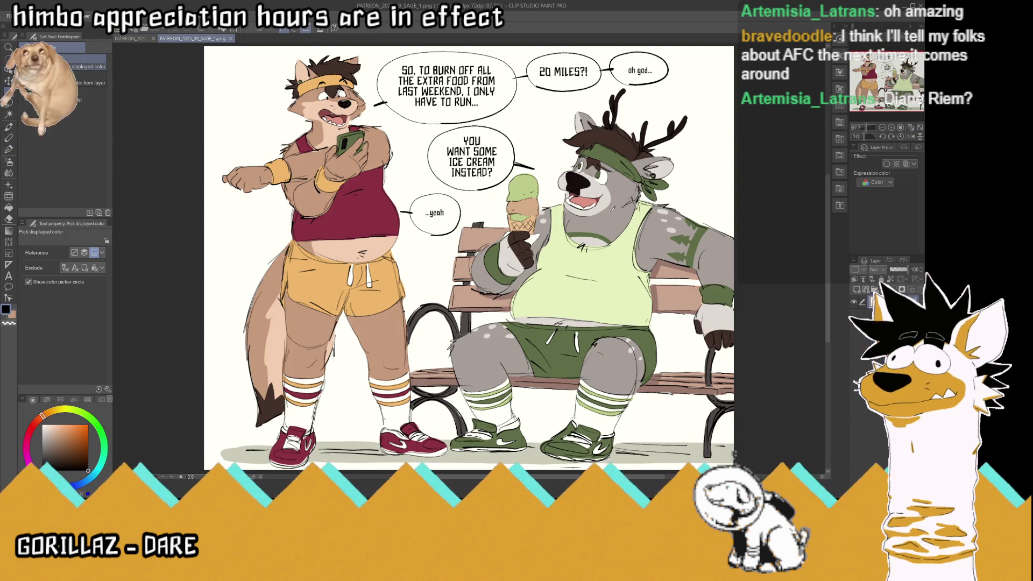
click(611, 215)
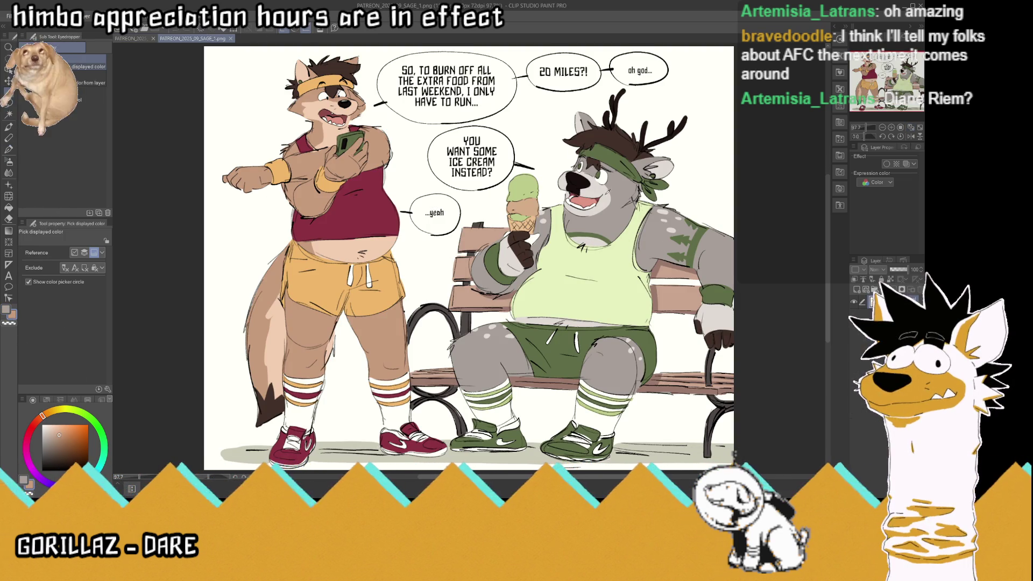
click(596, 191)
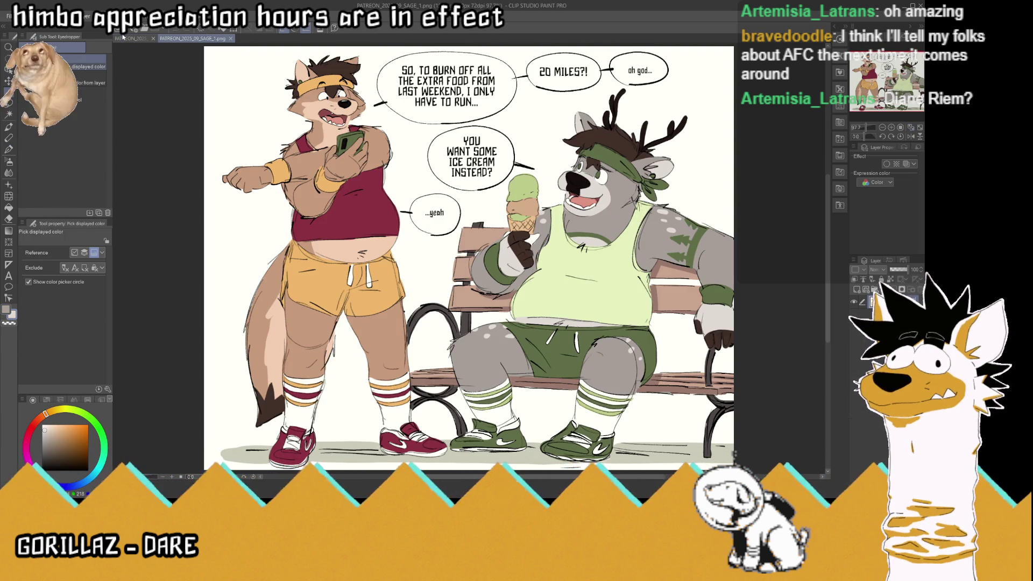
click(121, 35)
Straighten the view, enlarge the G-pen to about 76, and paint the deer's head and neck grey
key(p)
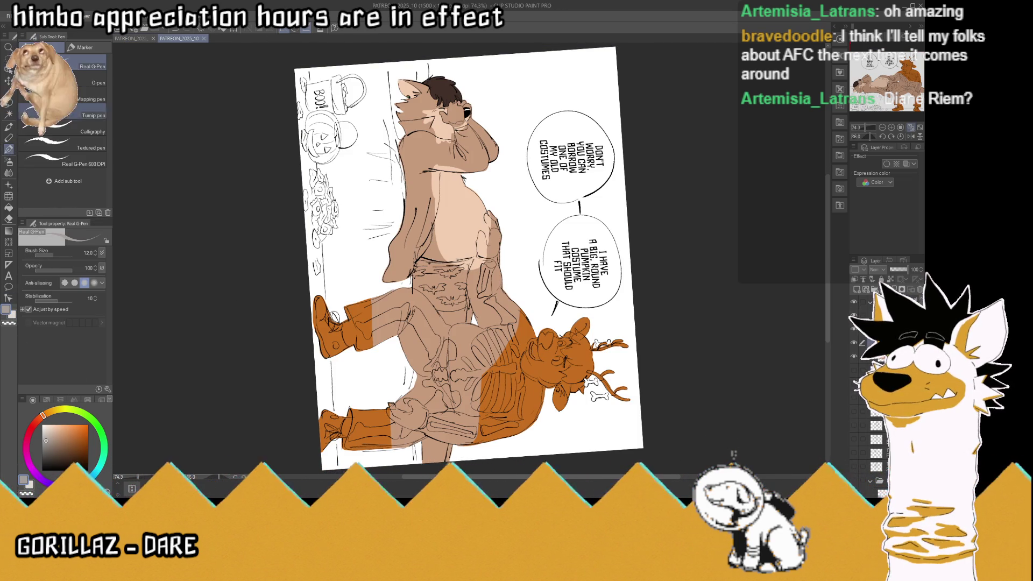
click(901, 137)
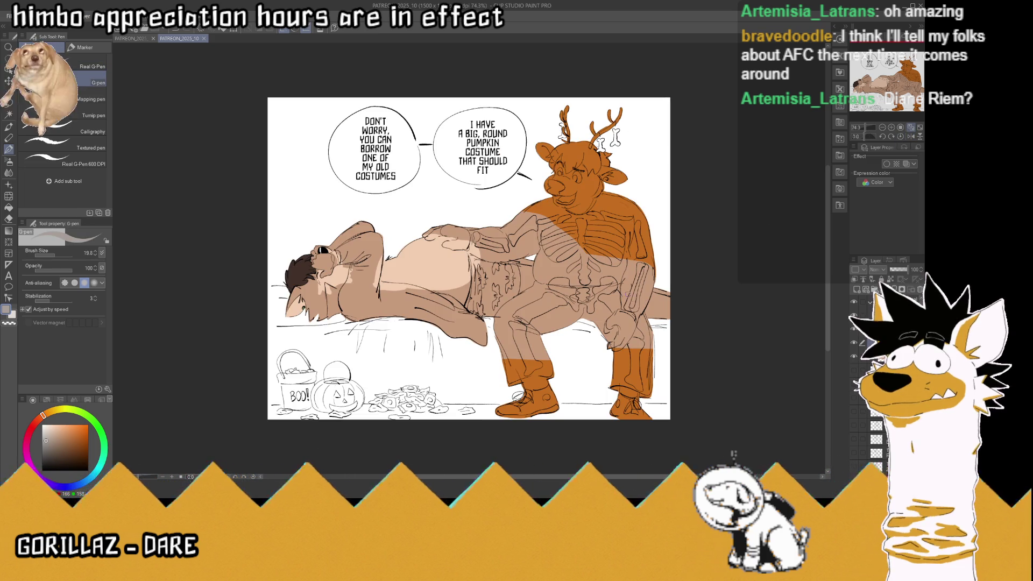
scroll(605, 228, up, 2)
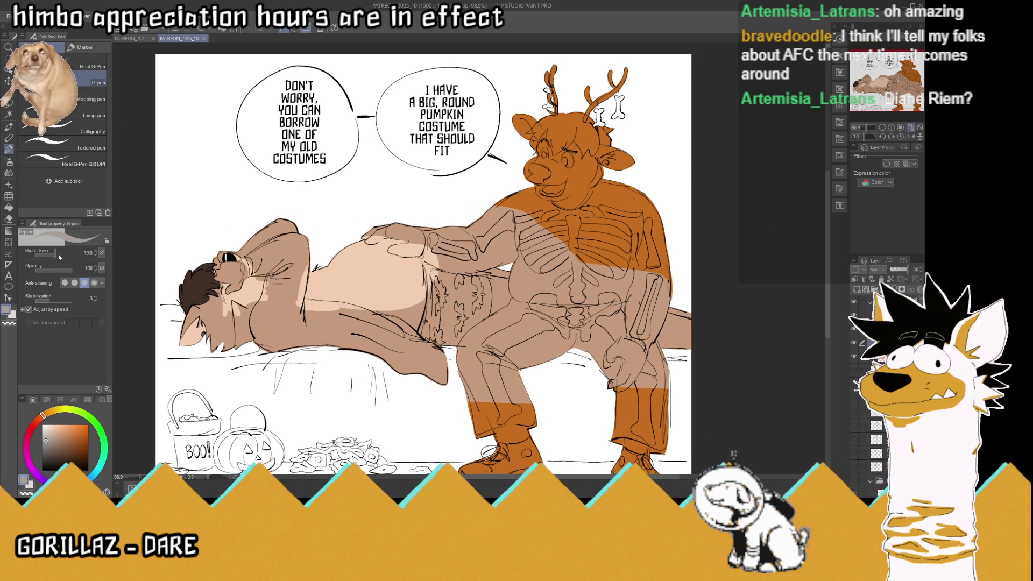
drag(59, 257, 70, 258)
drag(530, 129, 536, 183)
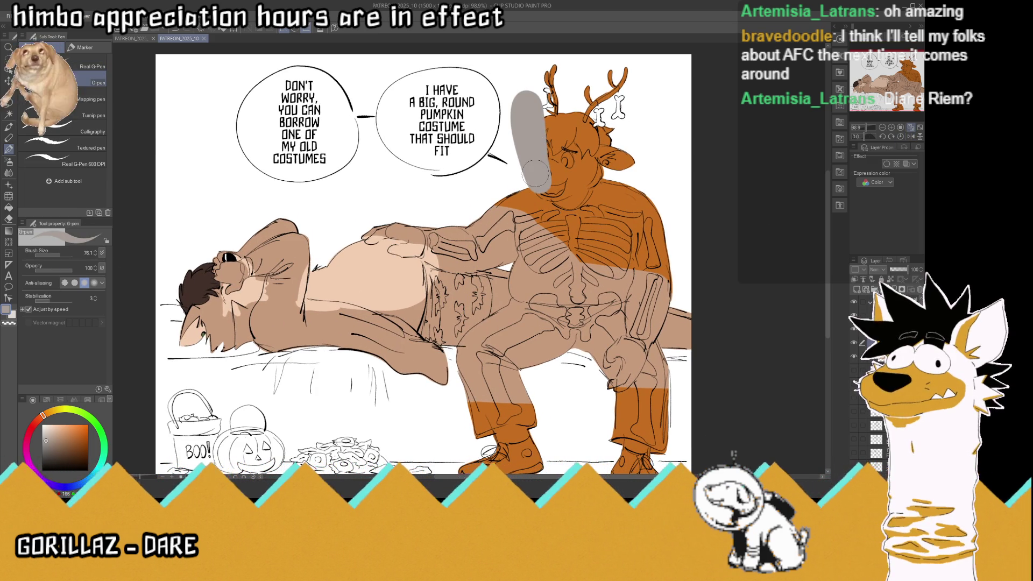
key(ctrl+z)
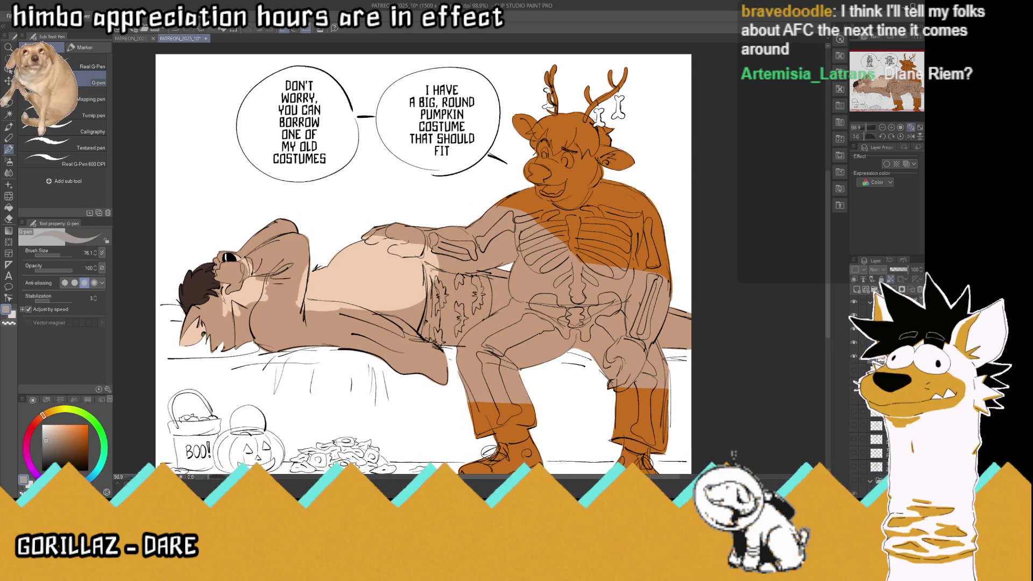
mouse_move(551, 170)
mouse_down()
mouse_move(595, 220)
mouse_move(601, 78)
mouse_up()
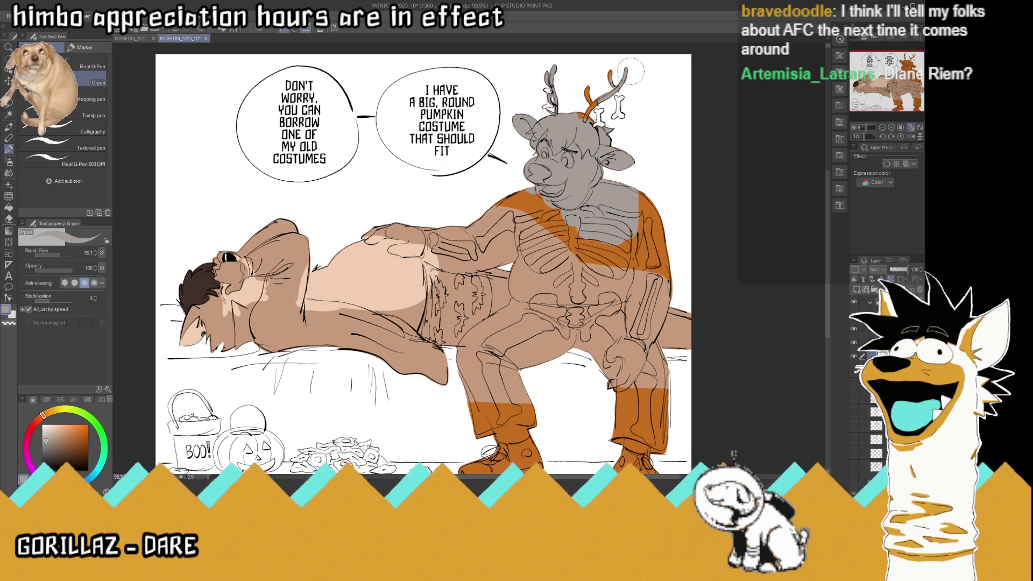
Extend the grey over the deer's right side, arm, chest, belly, thigh and leg
mouse_move(646, 205)
mouse_down()
mouse_move(643, 264)
mouse_move(627, 294)
mouse_up()
mouse_move(596, 248)
mouse_down()
mouse_move(542, 213)
mouse_move(498, 203)
mouse_up()
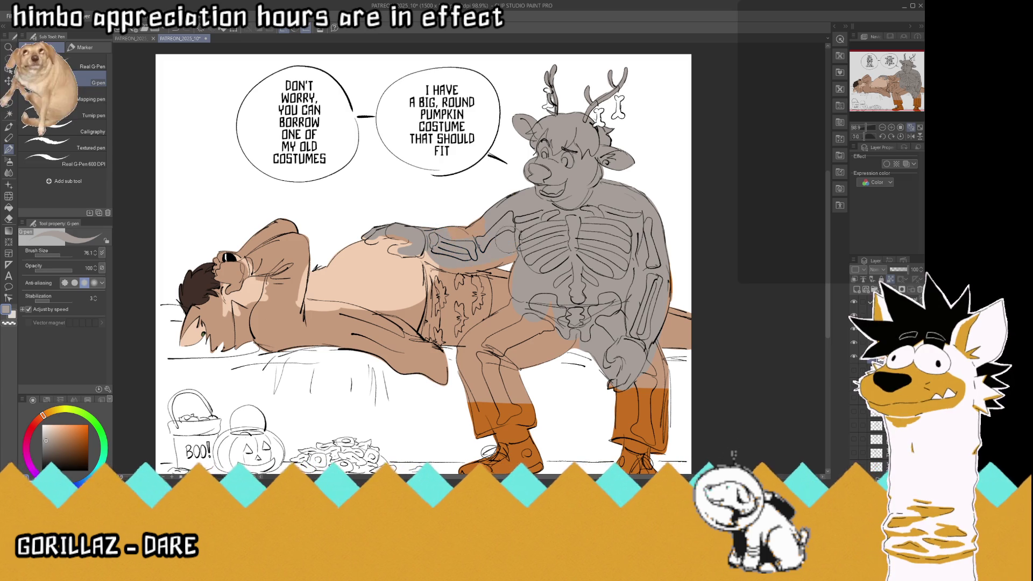
mouse_move(530, 293)
mouse_down()
mouse_move(554, 358)
mouse_move(506, 371)
mouse_up()
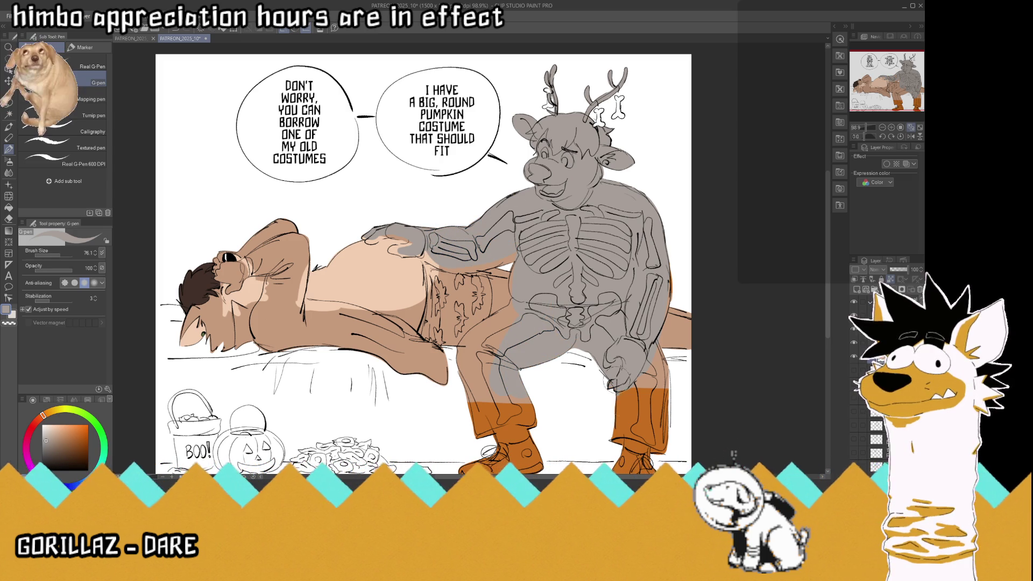
drag(624, 415, 619, 385)
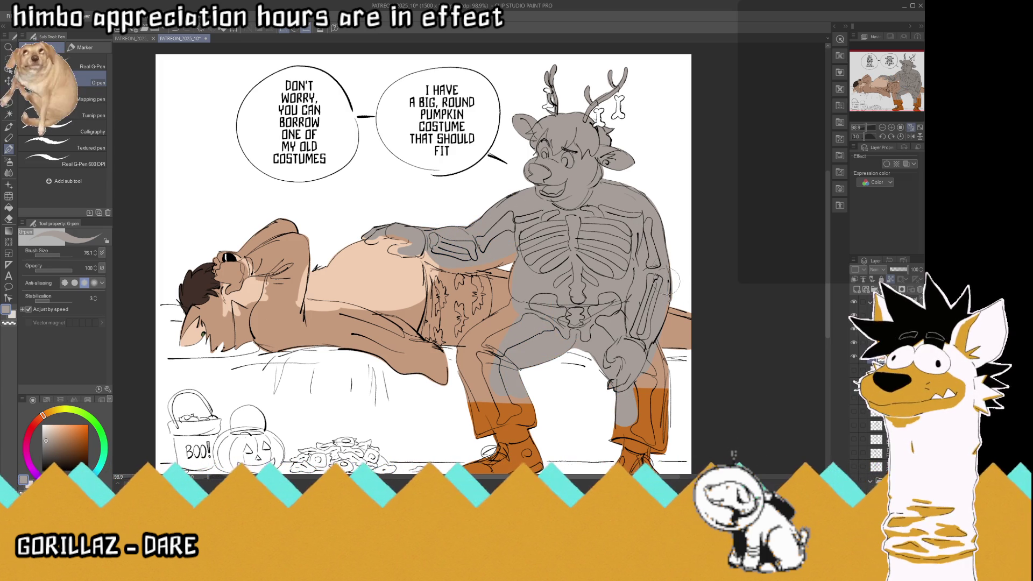
scroll(560, 135, up, 4)
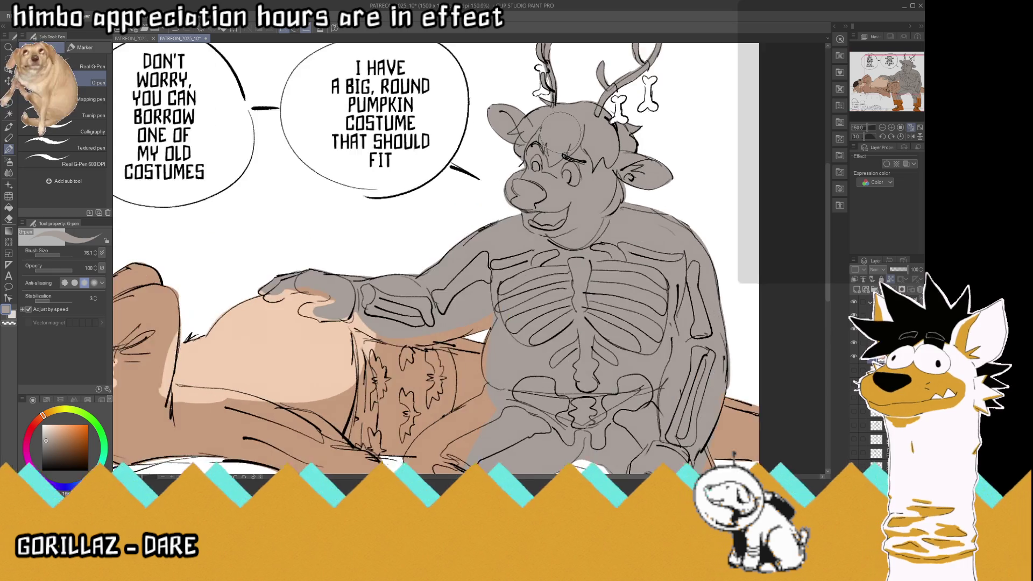
Choose a lighter grey with brush size 38.8 and glance at the SAGE reference
click(8, 311)
click(59, 255)
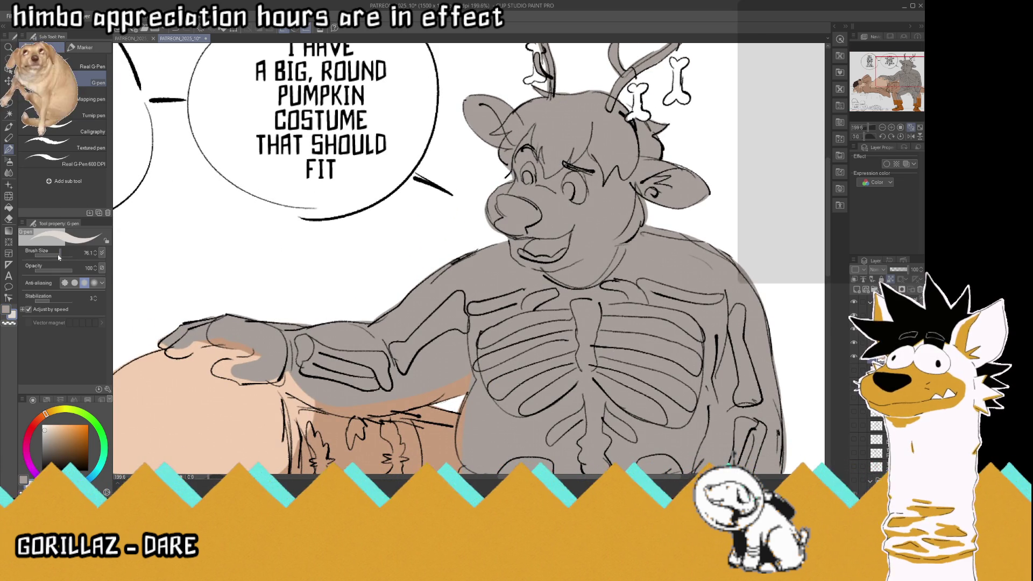
click(135, 39)
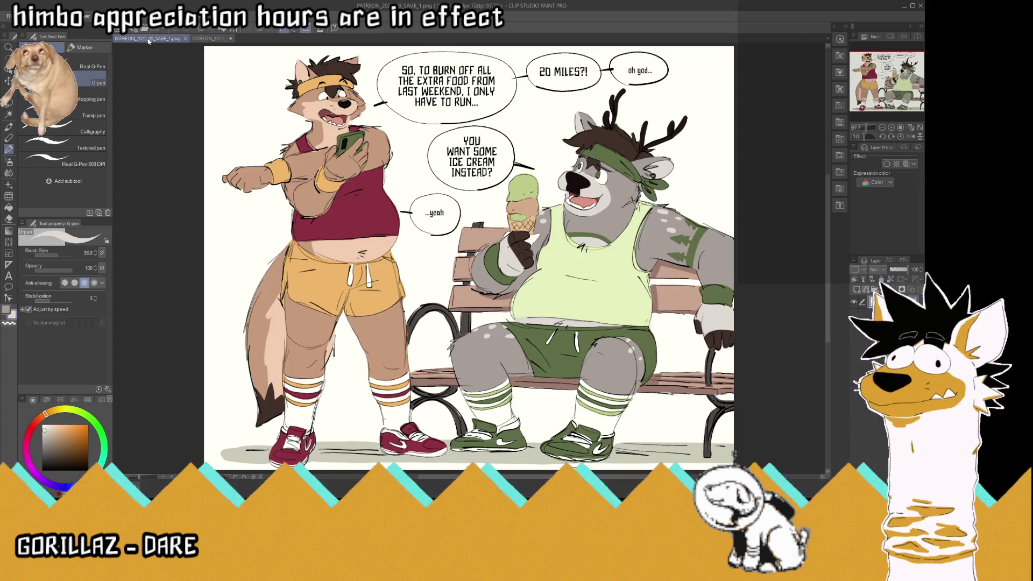
click(205, 38)
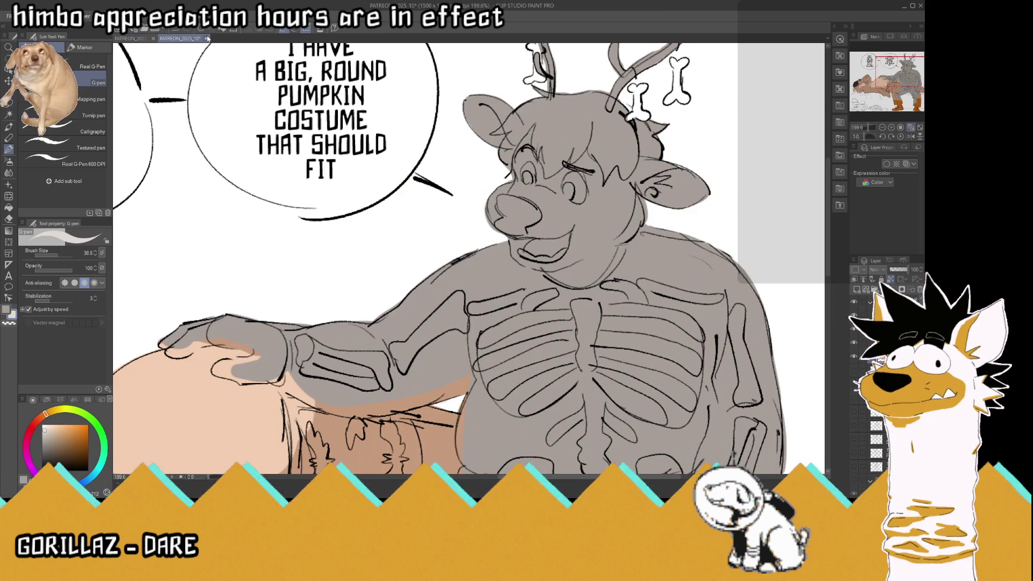
Lighten the deer's muzzle with light grey, checking the SAGE illustration for reference
mouse_move(577, 241)
mouse_down()
mouse_move(529, 267)
mouse_move(493, 226)
mouse_move(503, 191)
mouse_move(549, 194)
mouse_move(590, 239)
mouse_move(560, 269)
mouse_move(516, 248)
mouse_move(487, 203)
mouse_move(544, 236)
mouse_move(560, 214)
mouse_up()
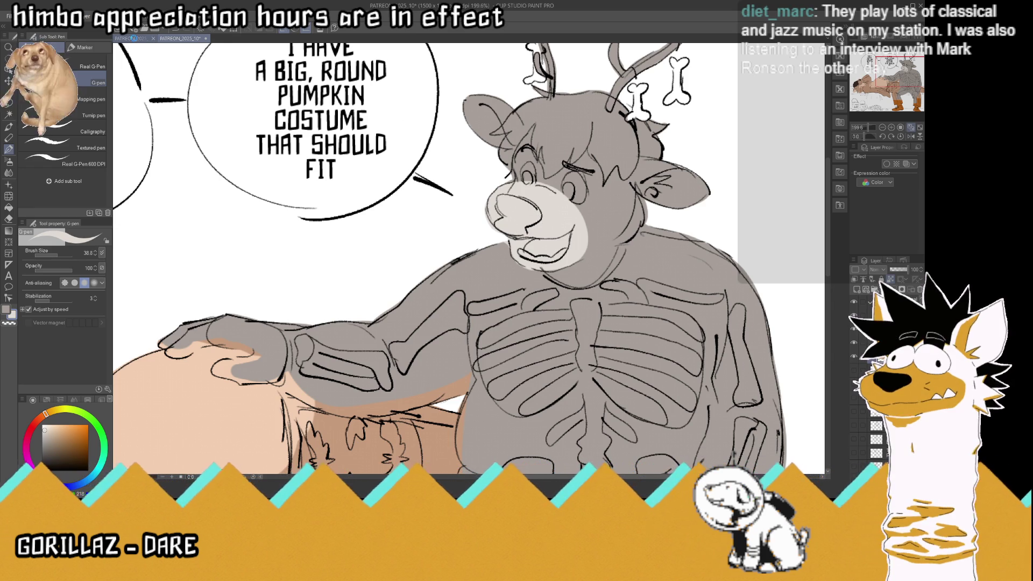
click(133, 39)
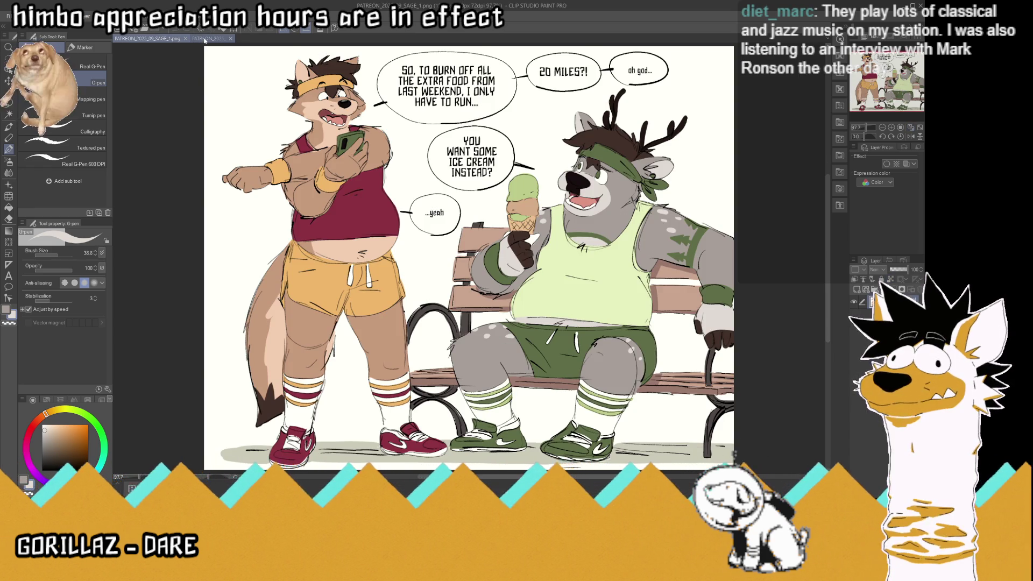
click(205, 40)
Fill the insides of both of the deer's ears with light grey
scroll(640, 312, up, 3)
mouse_move(639, 312)
mouse_down()
mouse_move(657, 280)
mouse_move(694, 290)
mouse_move(672, 283)
mouse_move(657, 312)
mouse_move(716, 296)
mouse_up()
mouse_move(414, 234)
mouse_down()
mouse_move(423, 226)
mouse_move(412, 231)
mouse_move(404, 194)
mouse_move(388, 188)
mouse_move(407, 230)
mouse_up()
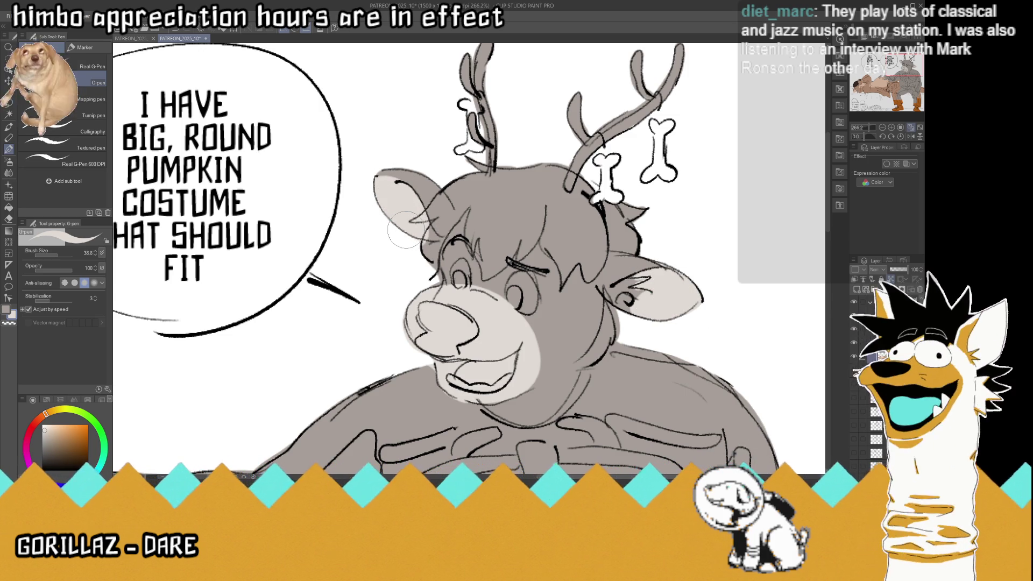
scroll(407, 230, down, 3)
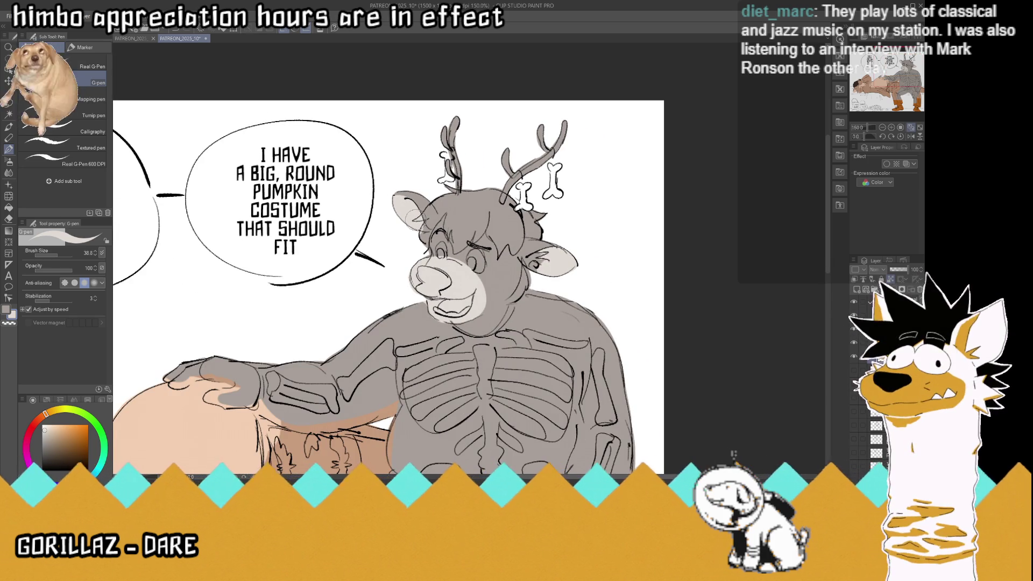
Save, check the SAGE reference, and paint the hand on the belly light grey up to the wrist
key(ctrl+s)
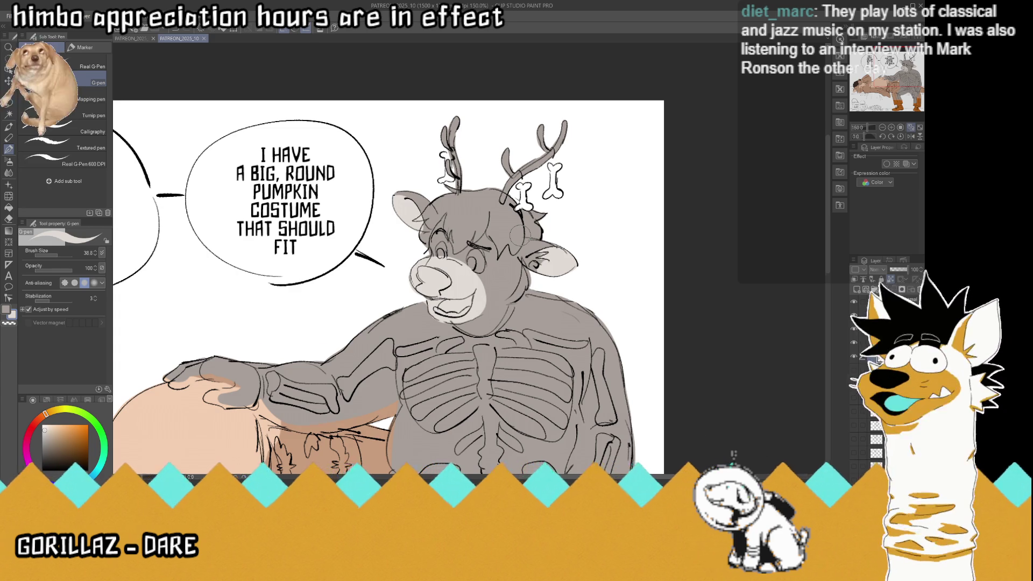
scroll(519, 235, down, 2)
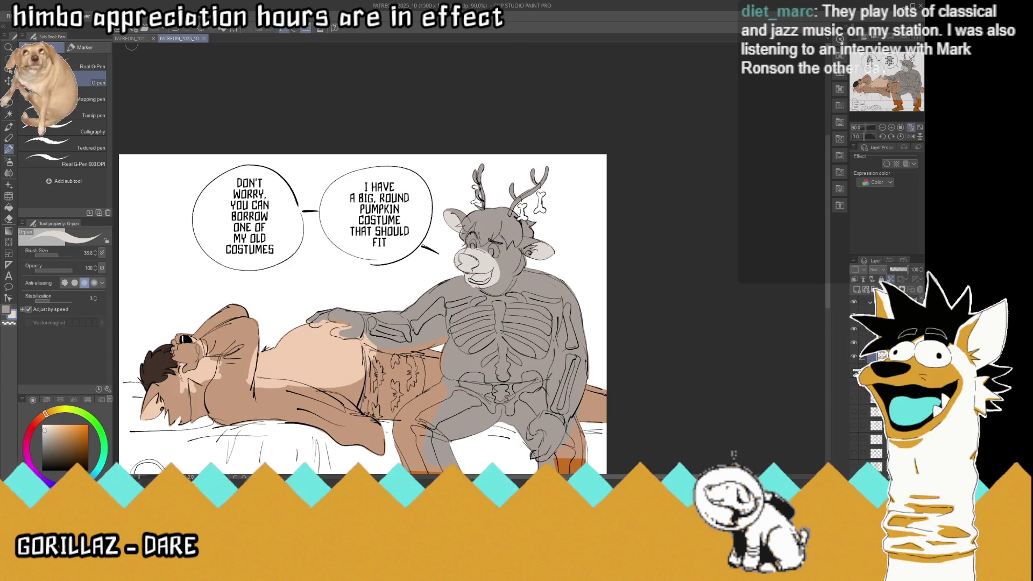
click(132, 38)
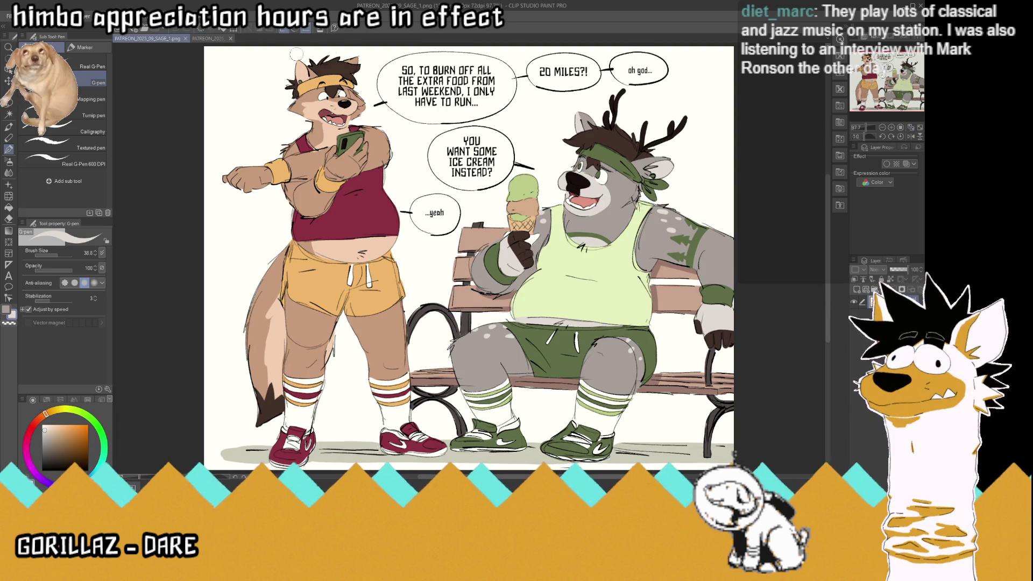
click(203, 42)
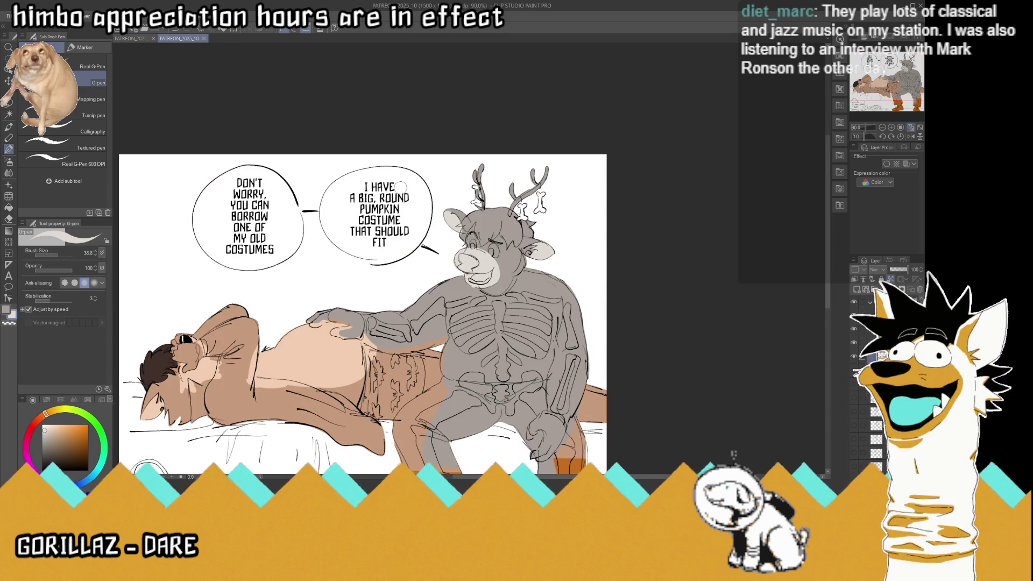
scroll(325, 322, up, 2)
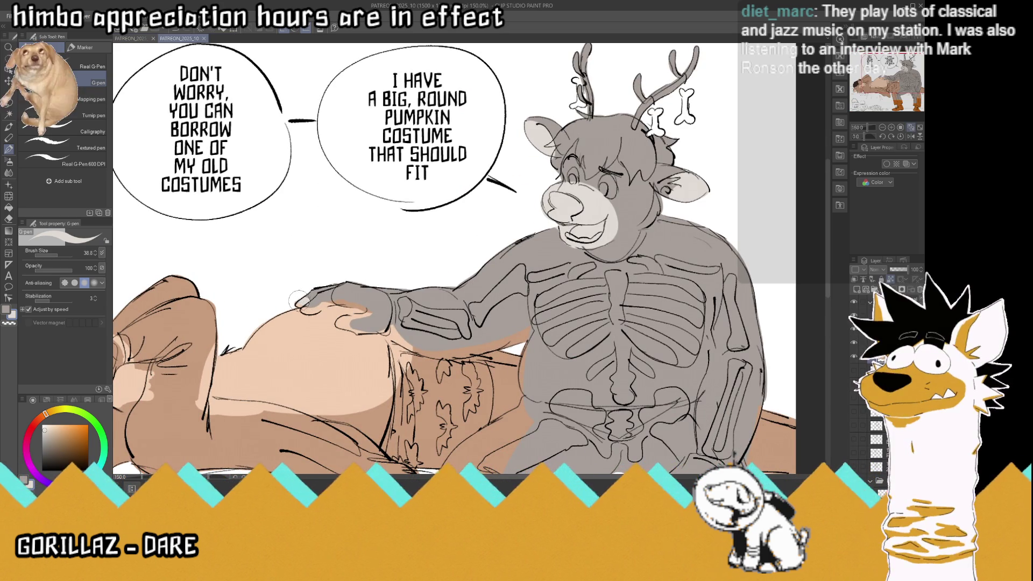
mouse_move(331, 292)
mouse_down()
mouse_move(382, 303)
mouse_move(387, 323)
mouse_move(355, 304)
mouse_move(305, 315)
mouse_up()
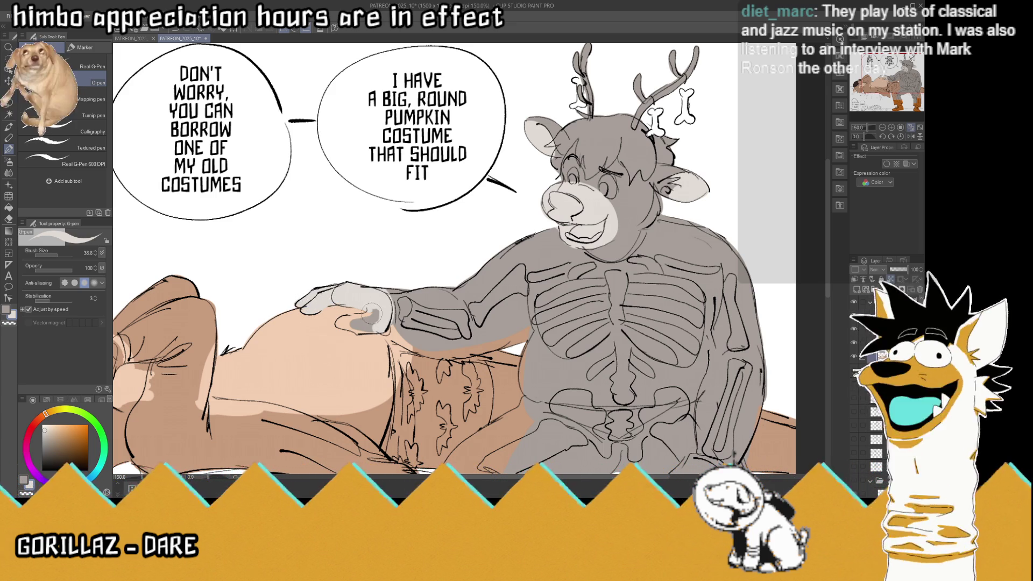
mouse_move(305, 315)
mouse_down()
mouse_move(377, 319)
mouse_move(340, 325)
mouse_up()
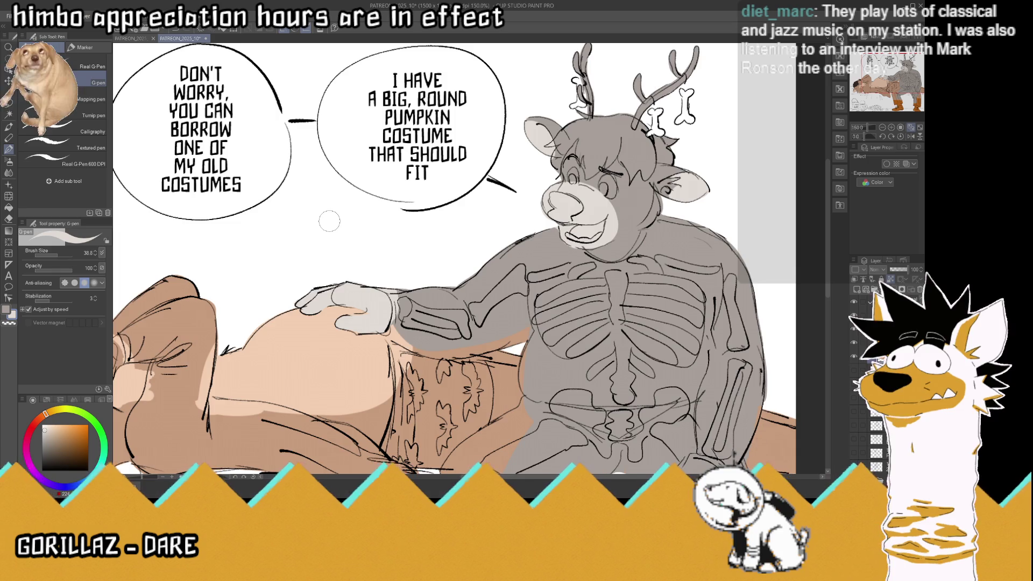
Paint the fist near the knee light grey and save the drawing
scroll(330, 221, down, 2)
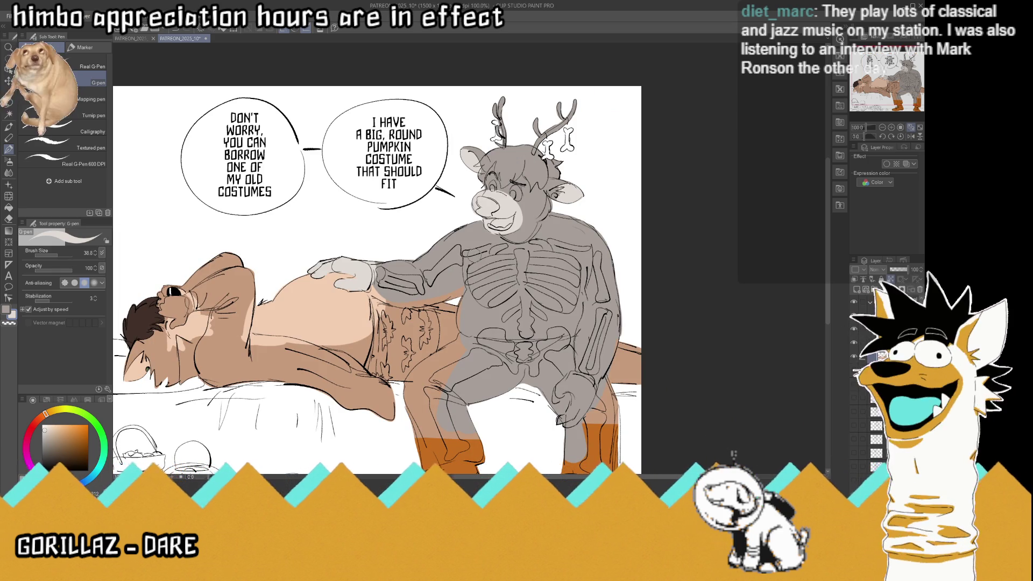
scroll(586, 401, up, 2)
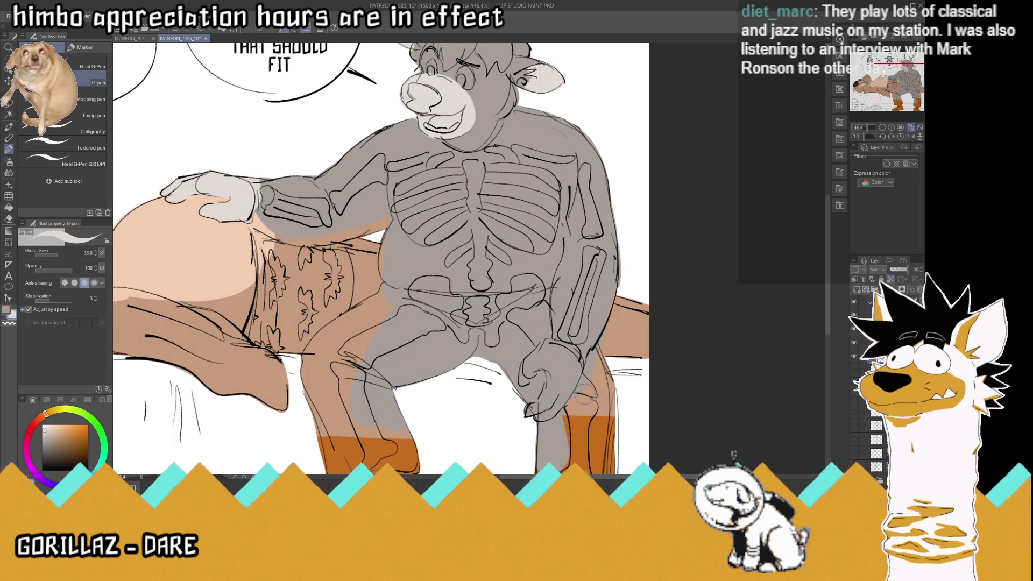
mouse_move(544, 379)
mouse_down()
mouse_move(527, 371)
mouse_move(541, 352)
mouse_move(574, 356)
mouse_move(533, 414)
mouse_move(547, 414)
mouse_move(568, 360)
mouse_up()
mouse_move(543, 403)
mouse_down()
mouse_move(565, 387)
mouse_move(533, 339)
mouse_move(521, 383)
mouse_up()
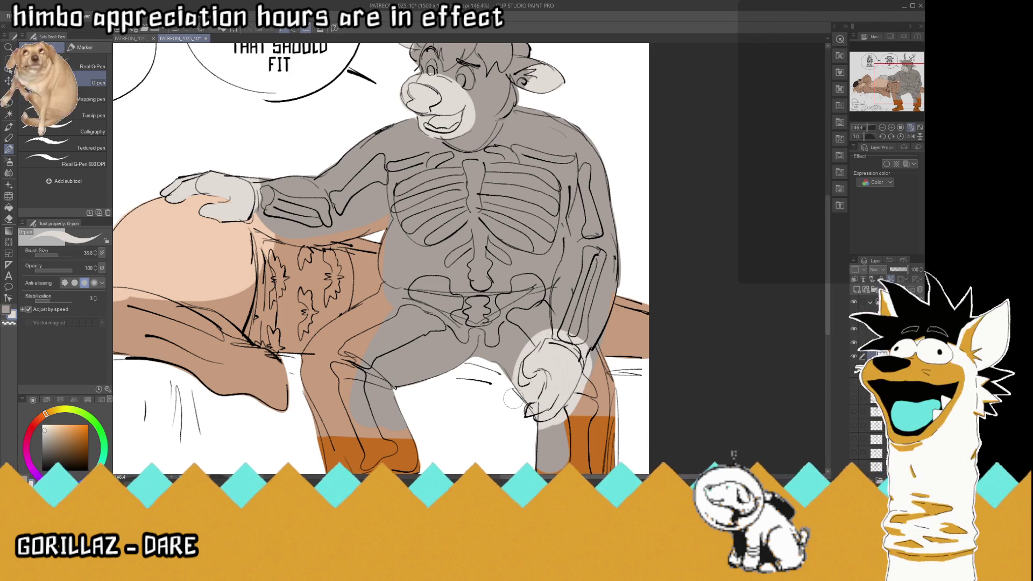
key(ctrl+s)
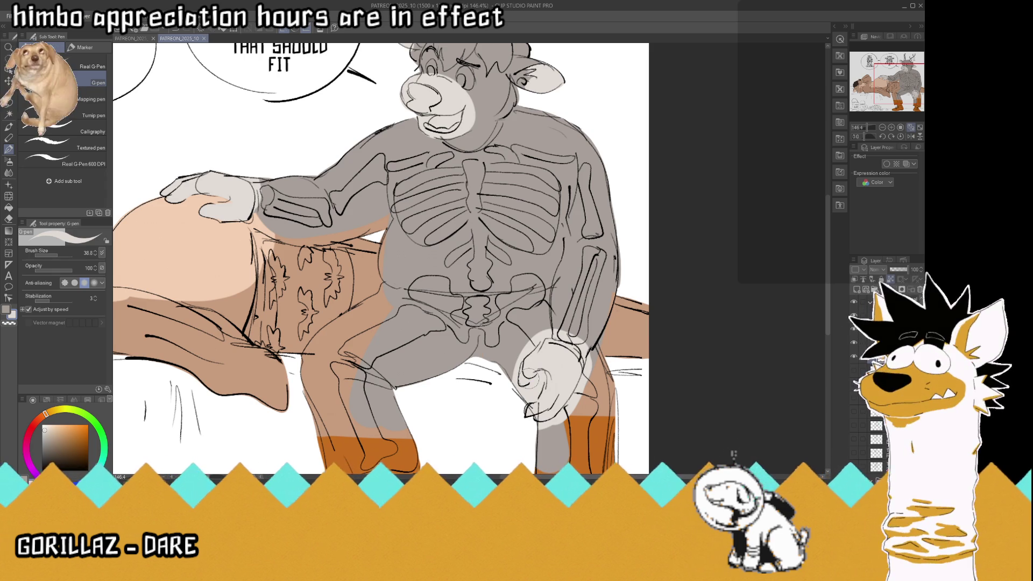
scroll(560, 354, down, 3)
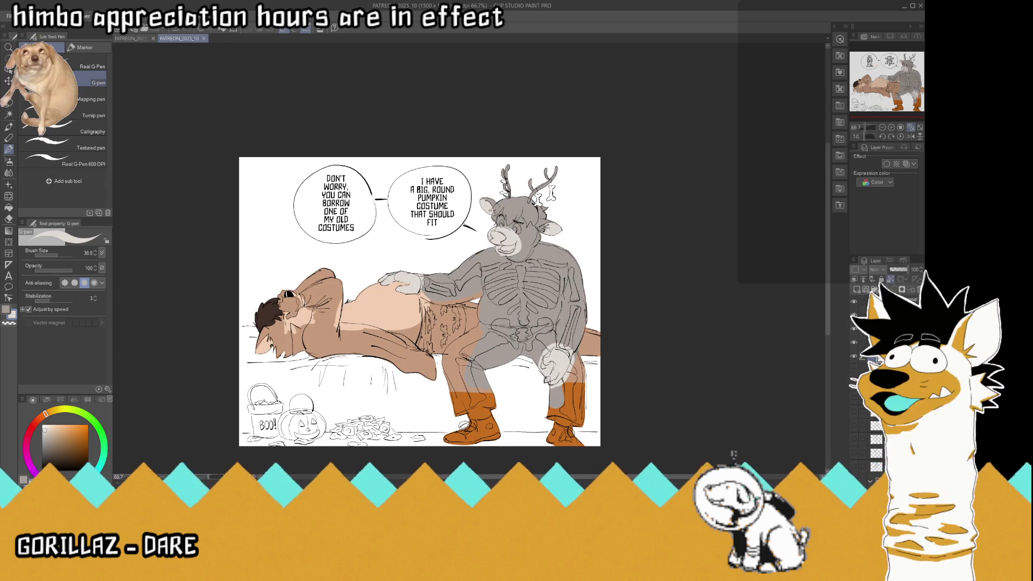
Lighten the forearm beside the hand, save, and bring up PATREON_2025_09_SAGE_1.png
scroll(538, 339, up, 2)
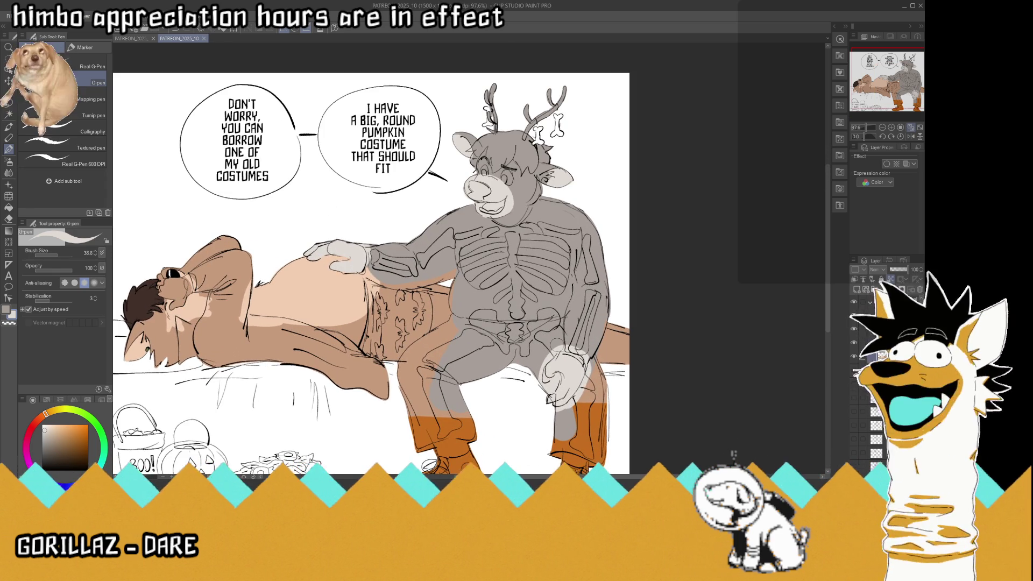
scroll(535, 338, down, 2)
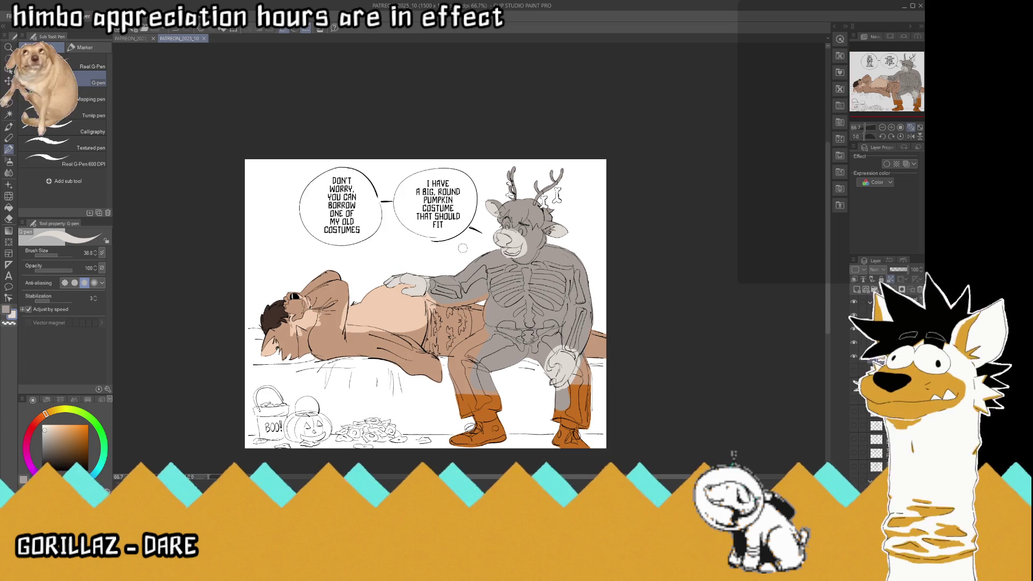
scroll(435, 271, up, 3)
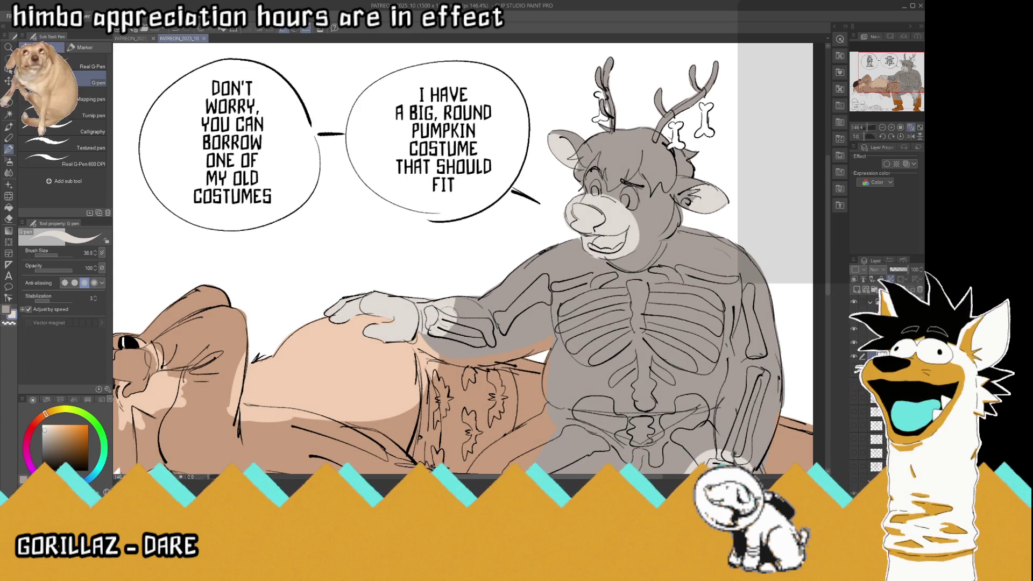
drag(440, 322, 480, 289)
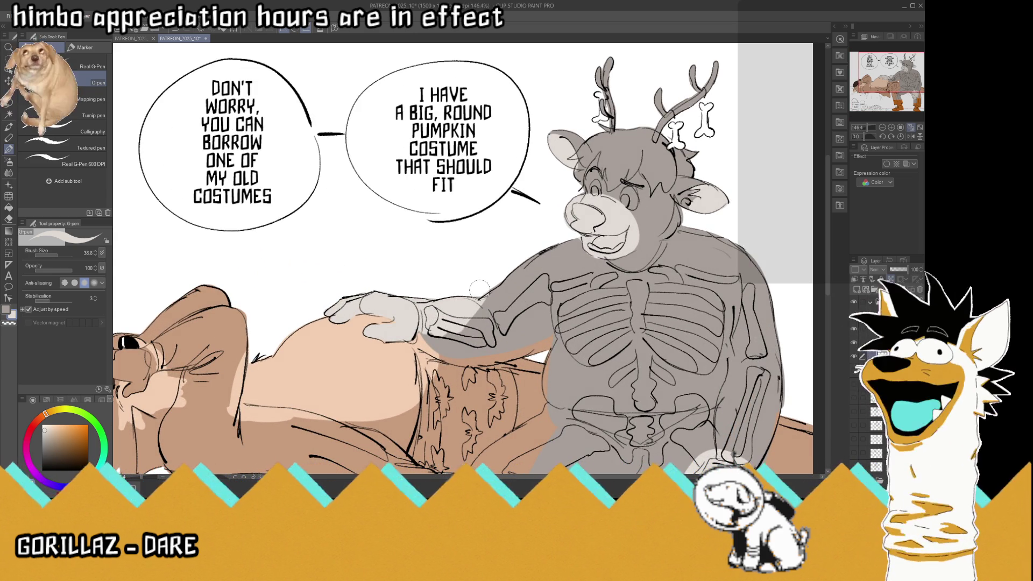
key(ctrl+s)
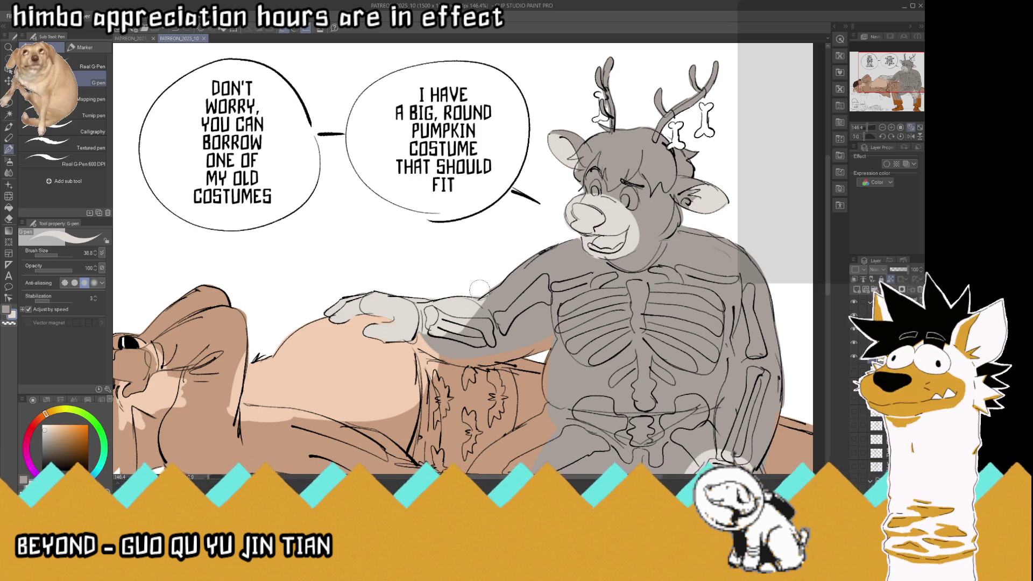
click(135, 38)
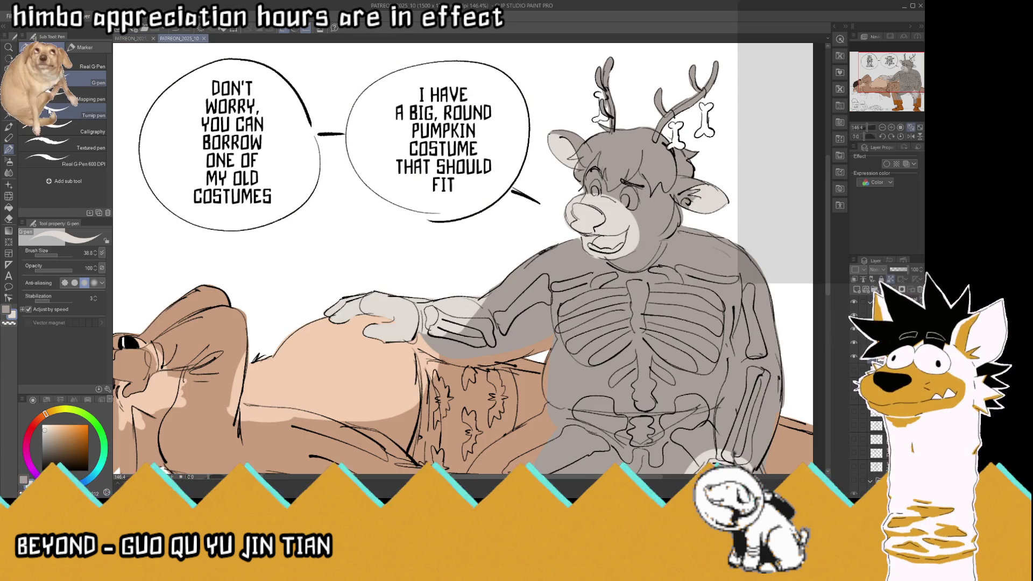
Back on the Halloween page, zoom in and paint the deer's nose solid black
click(208, 39)
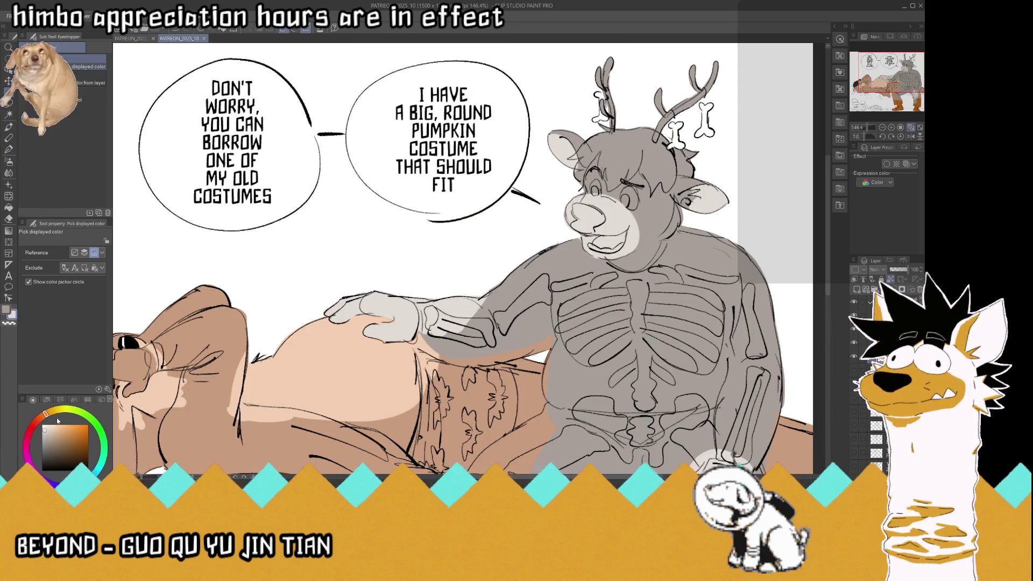
click(9, 150)
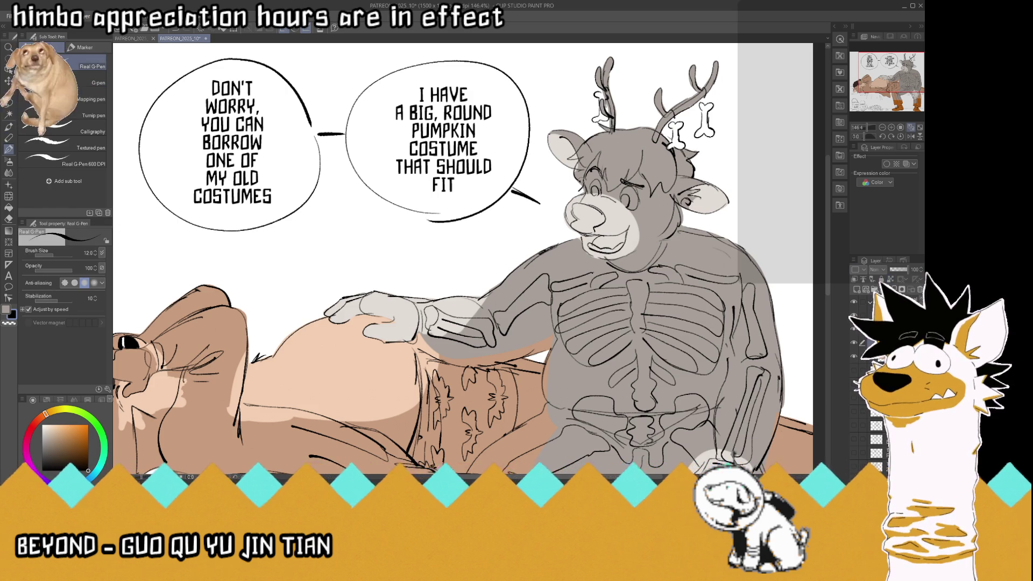
scroll(619, 183, up, 2)
scroll(692, 211, up, 2)
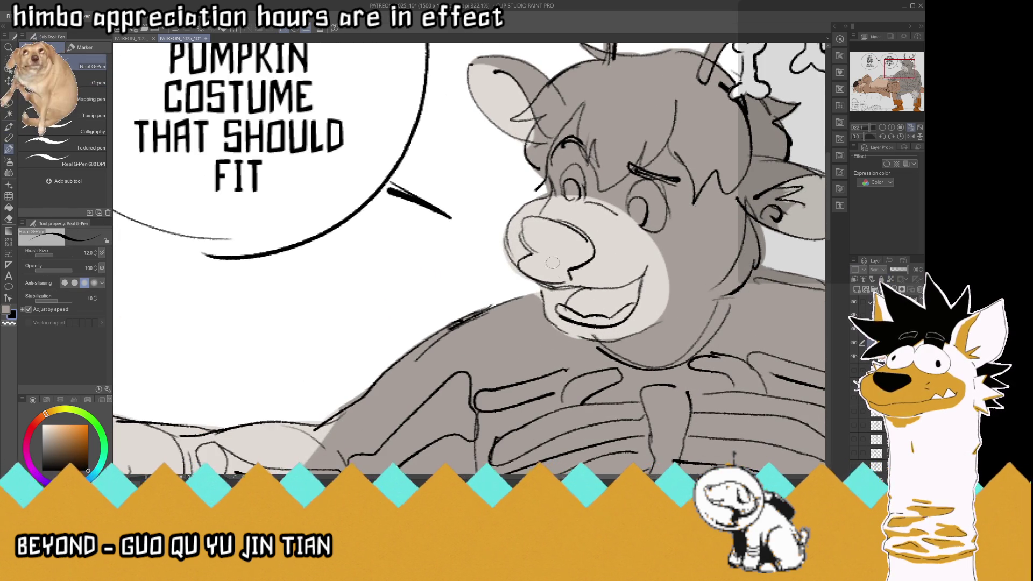
mouse_move(552, 282)
mouse_down()
mouse_move(544, 256)
mouse_move(576, 235)
mouse_move(565, 263)
mouse_move(539, 251)
mouse_move(524, 215)
mouse_move(589, 250)
mouse_move(533, 226)
mouse_move(584, 248)
mouse_move(571, 253)
mouse_move(532, 223)
mouse_move(557, 215)
mouse_move(590, 239)
mouse_up()
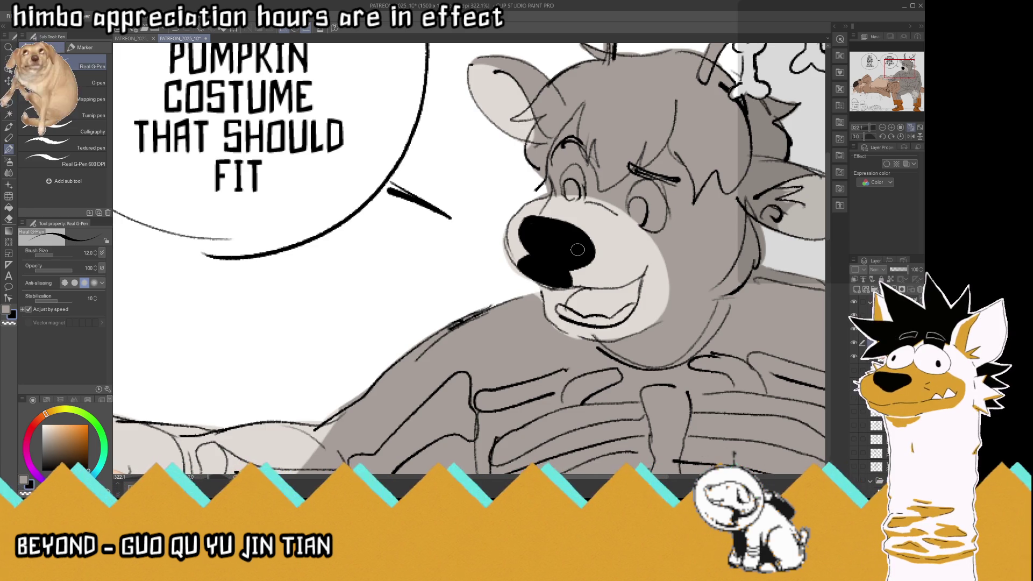
key(ctrl+minus)
key(ctrl+minus)
key(ctrl+minus)
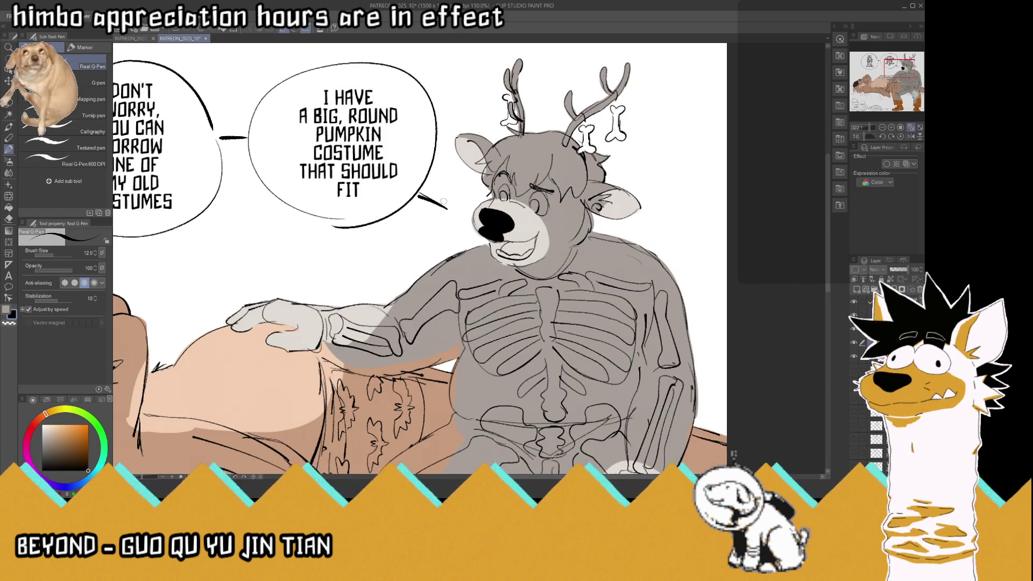
key(i)
drag(377, 242, 678, 195)
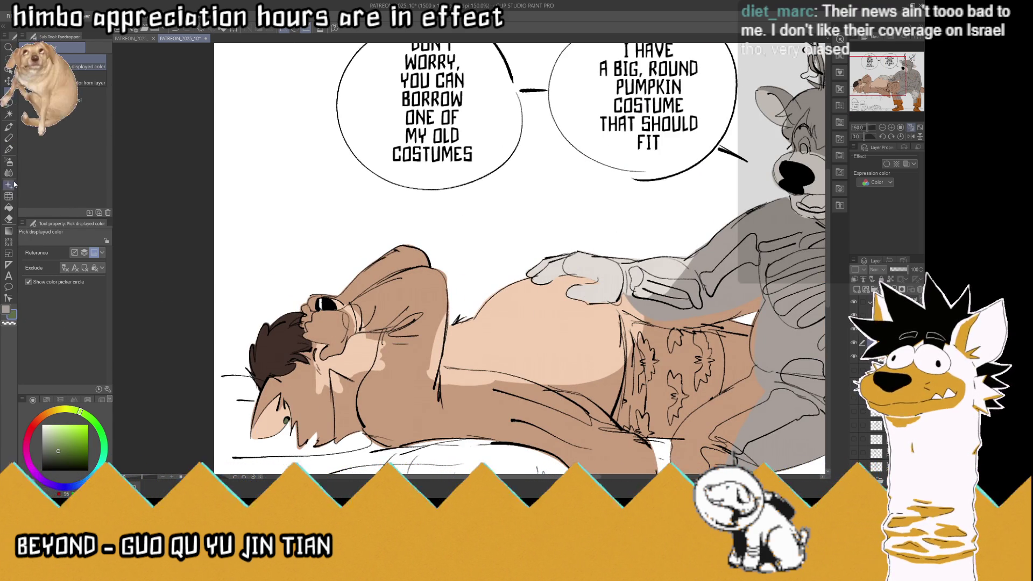
Sample the brown of the sleeping figure's hair with the Eyedropper
key(p)
key(ctrl+0)
scroll(627, 203, up, 2)
scroll(627, 202, up, 2)
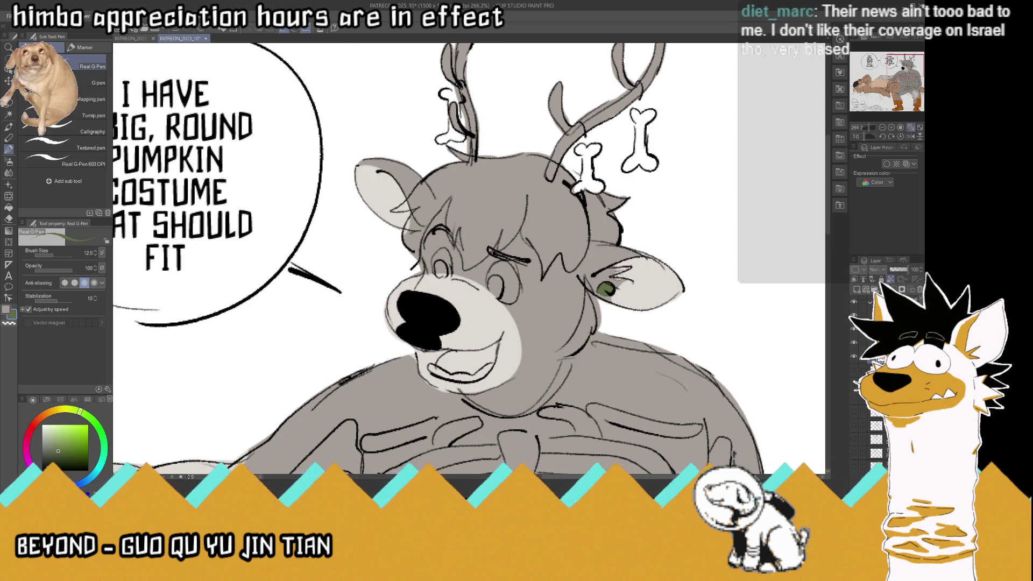
scroll(490, 204, down, 3)
key(i)
scroll(431, 269, down, 3)
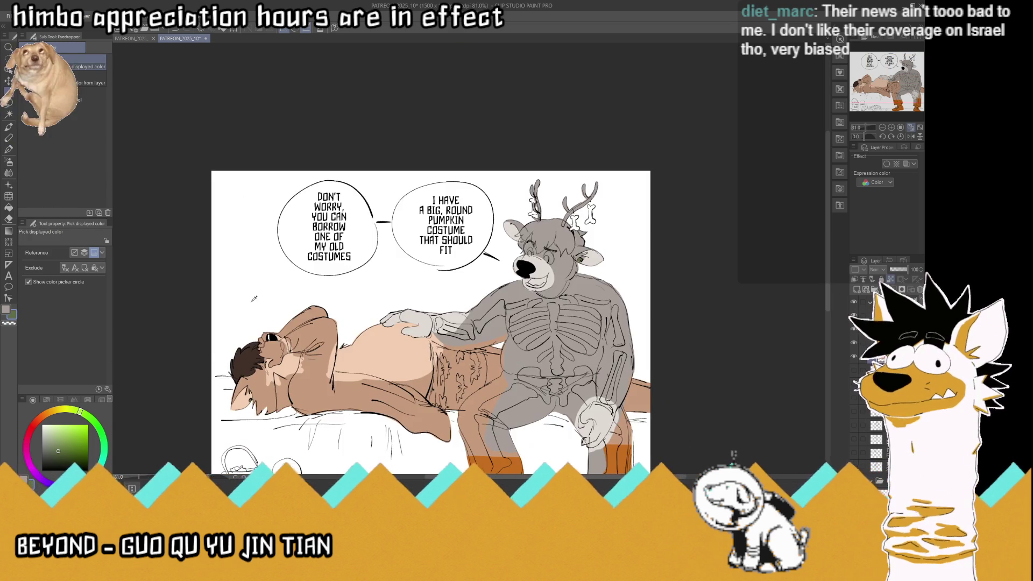
scroll(247, 360, up, 3)
click(247, 359)
Paint brown hair across the top of the deer's head between the antlers
key(p)
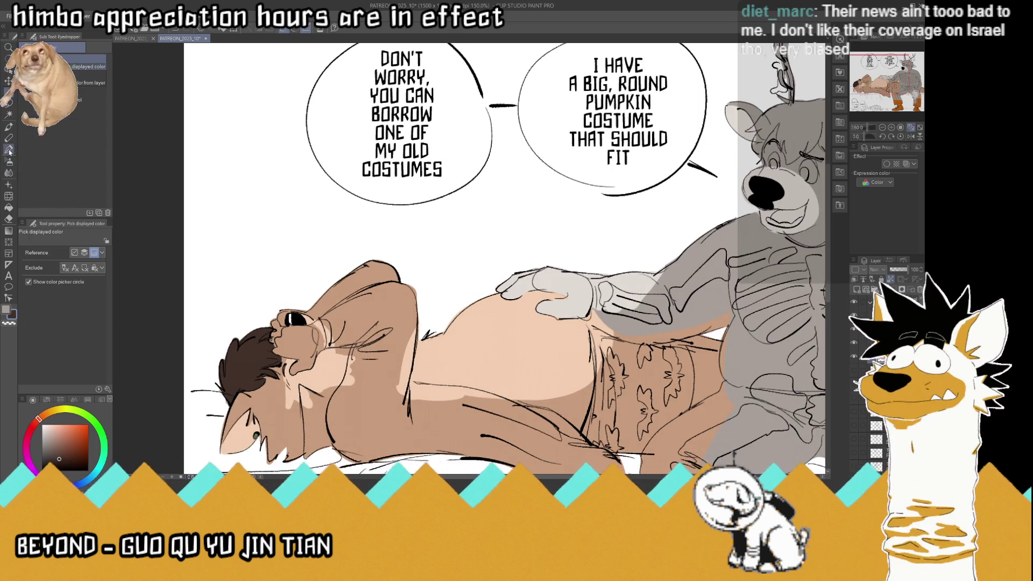
scroll(526, 154, down, 3)
scroll(527, 153, up, 2)
scroll(538, 155, up, 3)
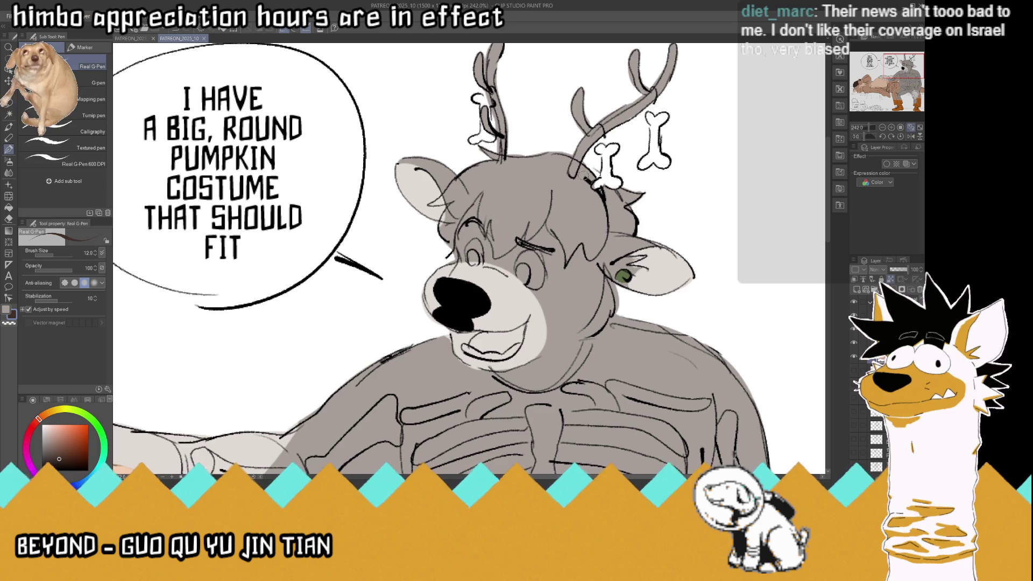
drag(589, 175, 571, 209)
mouse_move(560, 156)
mouse_down()
mouse_move(584, 215)
mouse_move(603, 212)
mouse_up()
mouse_move(592, 172)
mouse_down()
mouse_move(627, 215)
mouse_move(619, 230)
mouse_move(638, 196)
mouse_up()
mouse_move(479, 148)
mouse_down()
mouse_move(533, 172)
mouse_move(565, 156)
mouse_move(543, 180)
mouse_move(540, 215)
mouse_move(498, 250)
mouse_move(476, 226)
mouse_move(479, 183)
mouse_move(500, 244)
mouse_move(533, 204)
mouse_move(506, 172)
mouse_move(538, 178)
mouse_move(573, 221)
mouse_move(581, 199)
mouse_up()
With a broader pen, darken the left antler brown and extend the hair down the forehead
click(98, 82)
mouse_move(487, 129)
mouse_down()
mouse_move(506, 148)
mouse_move(498, 89)
mouse_up()
drag(557, 220, 568, 267)
mouse_move(570, 223)
mouse_down()
mouse_move(590, 258)
mouse_move(608, 226)
mouse_move(592, 216)
mouse_move(608, 188)
mouse_up()
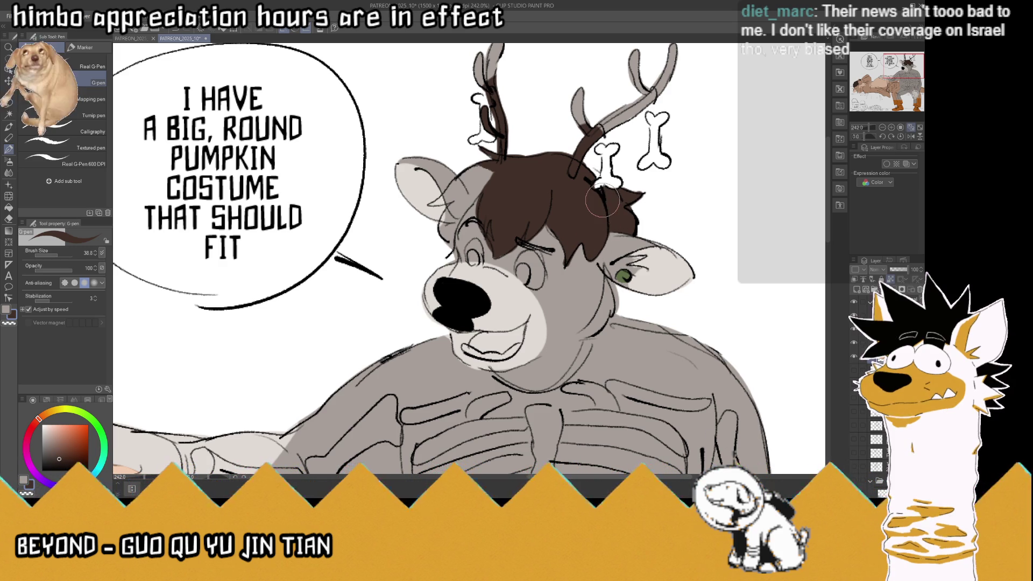
mouse_move(485, 205)
mouse_down()
mouse_move(455, 209)
mouse_move(446, 245)
mouse_move(444, 230)
mouse_move(495, 162)
mouse_move(441, 199)
mouse_move(504, 156)
mouse_up()
Ink a line along the inner ear edge with the finer Real G-Pen
click(91, 66)
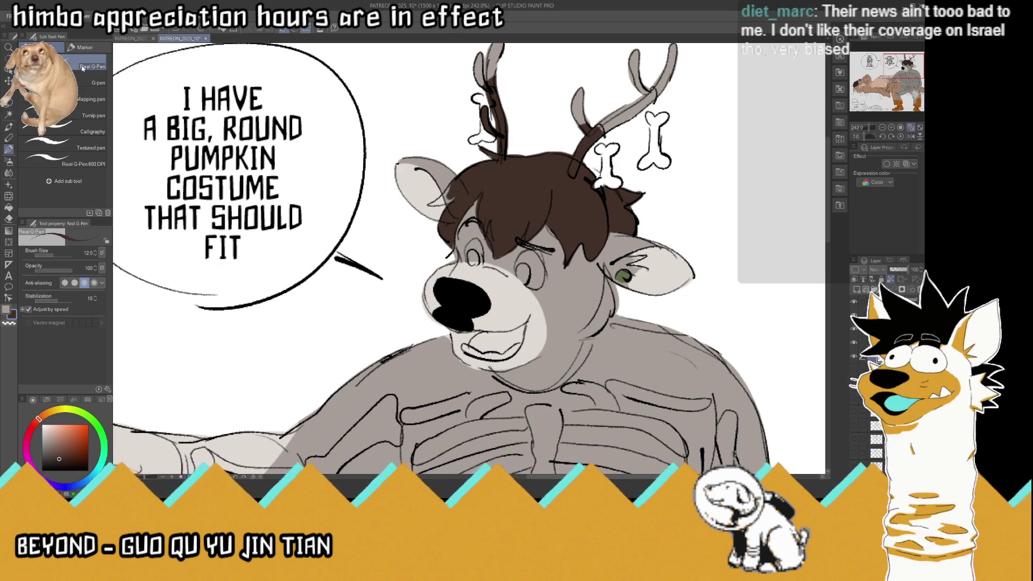
drag(429, 204, 445, 196)
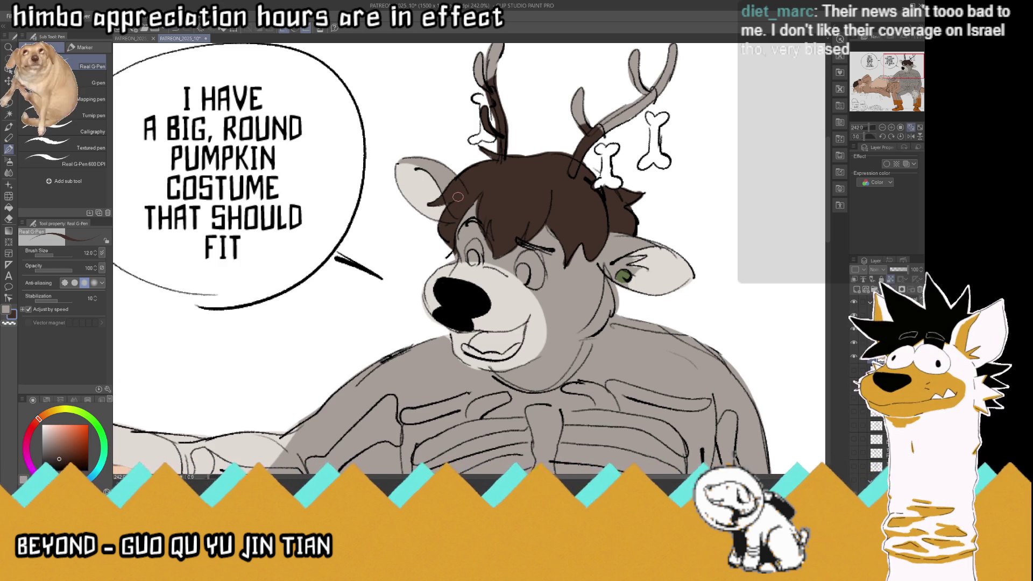
key(ctrl+0)
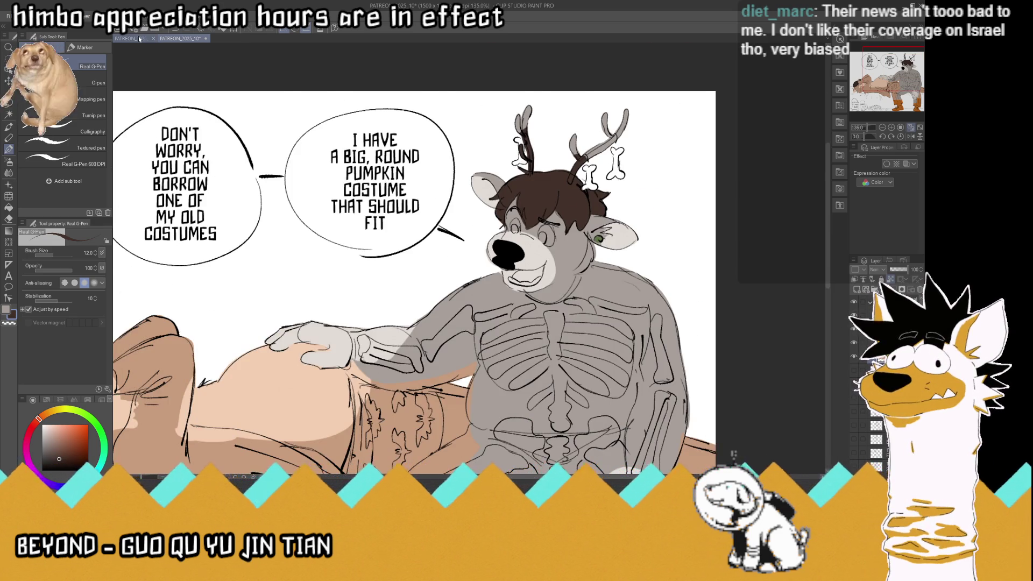
Eyedropper the dark antler brown from PATREON_2025_09_SAGE_1.png
click(132, 38)
key(i)
scroll(614, 108, up, 3)
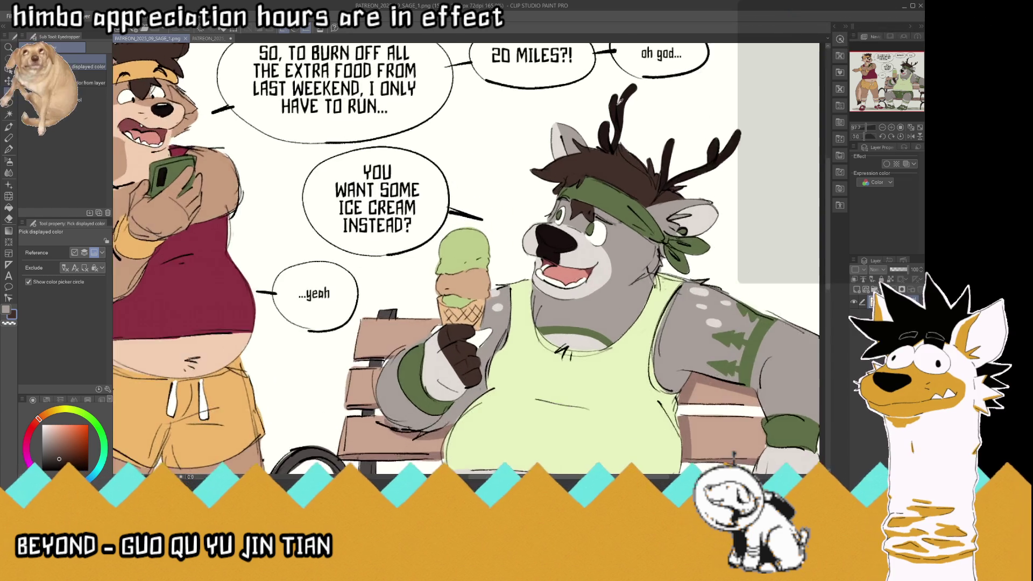
scroll(619, 124, up, 3)
click(638, 79)
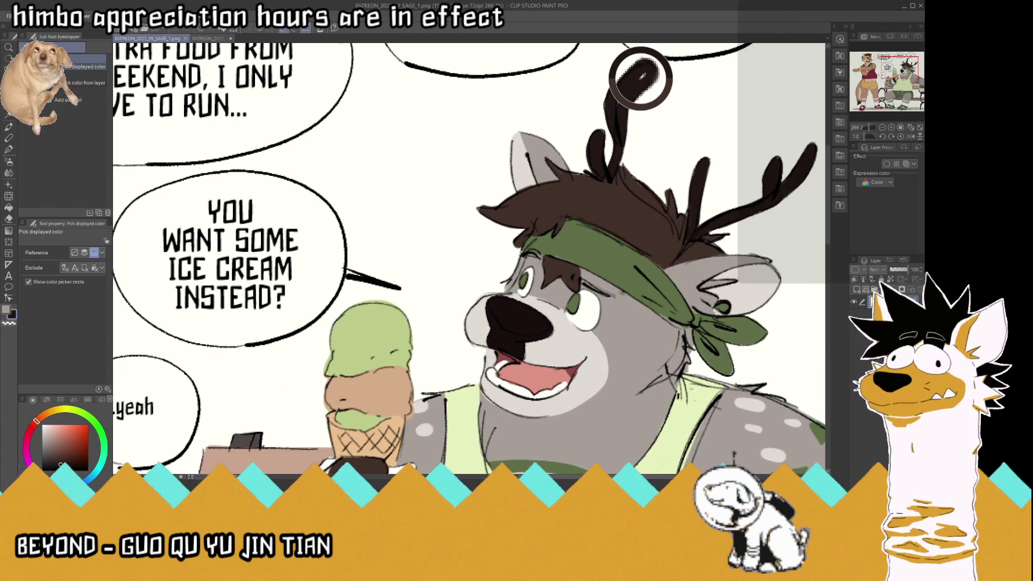
click(9, 149)
Paint the deer's antlers dark brown on the Halloween comic and save it
click(207, 38)
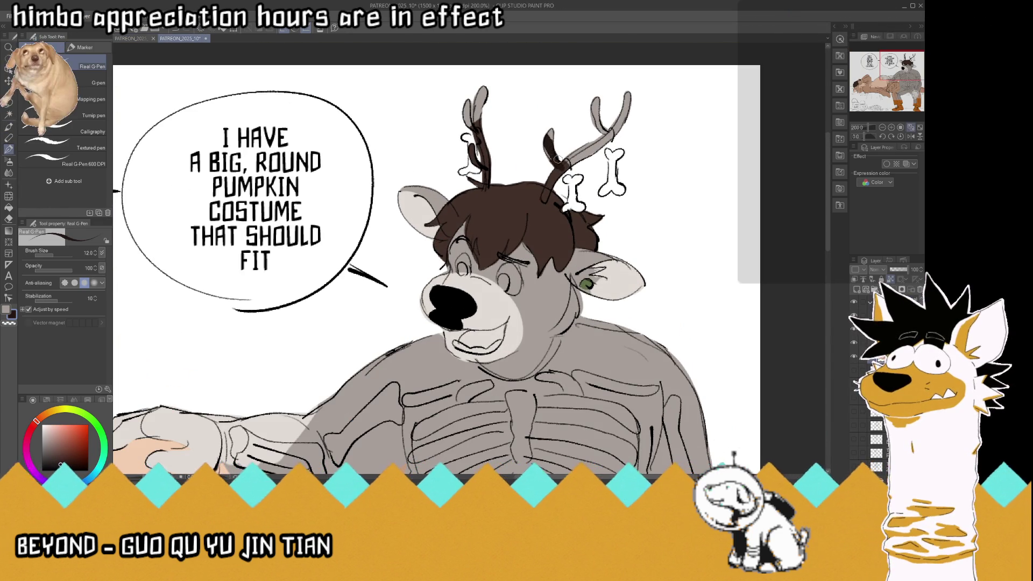
mouse_move(548, 138)
mouse_down()
mouse_move(592, 142)
mouse_move(597, 127)
mouse_move(607, 154)
mouse_move(628, 93)
mouse_up()
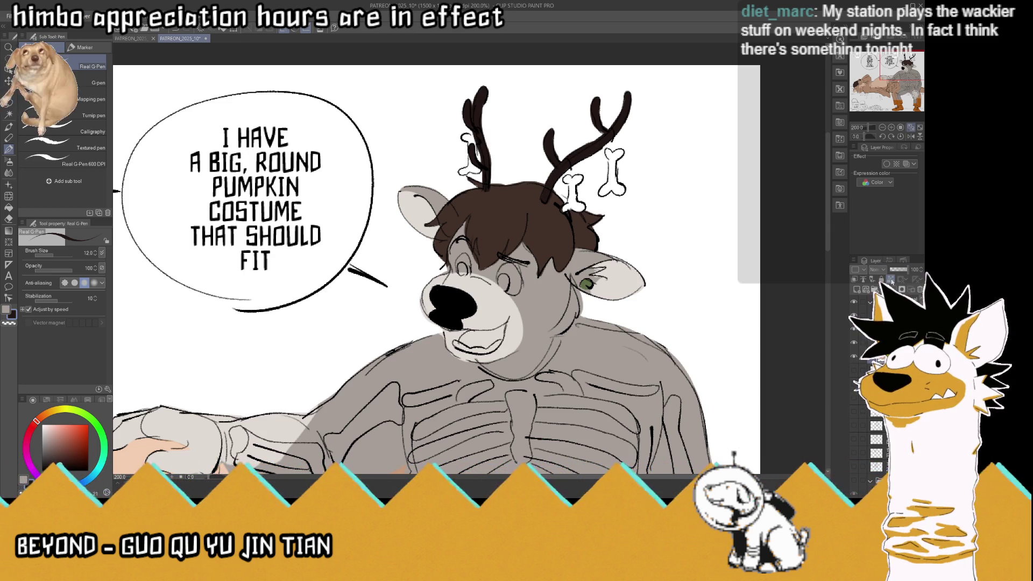
key(ctrl+s)
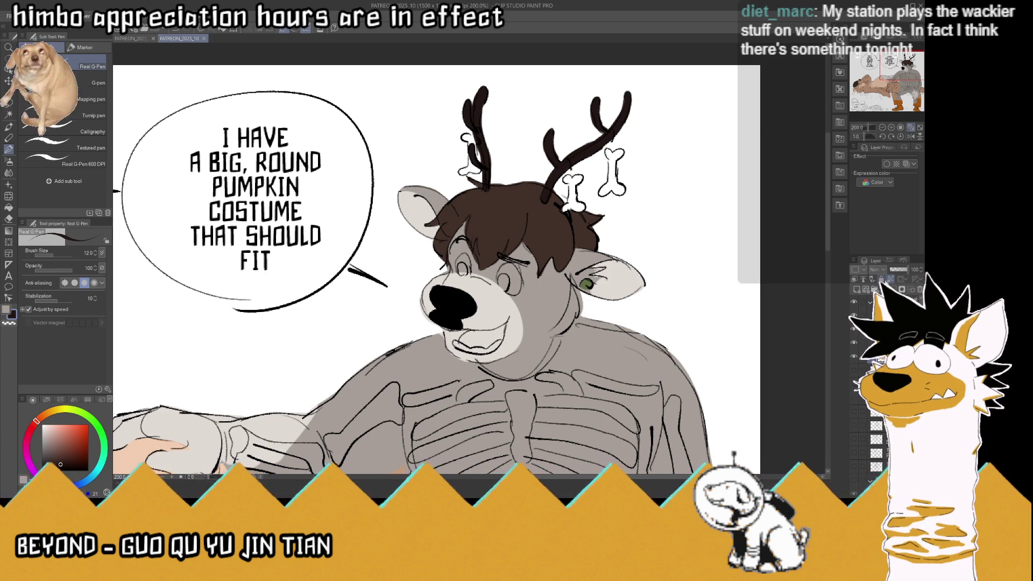
key(ctrl+alt+0)
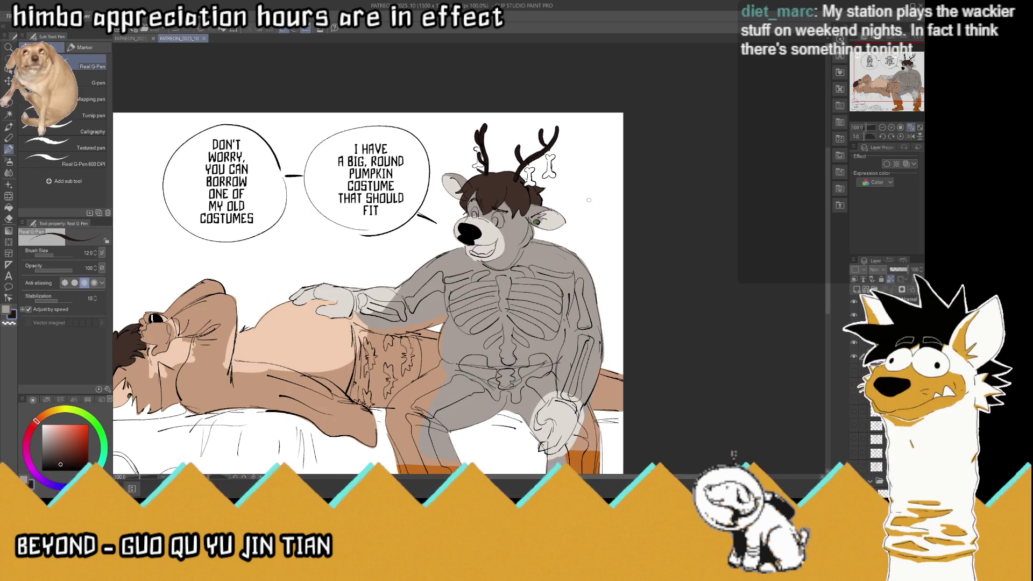
Sample the green eye colour from the SAGE reference comic
key(ctrl+plus)
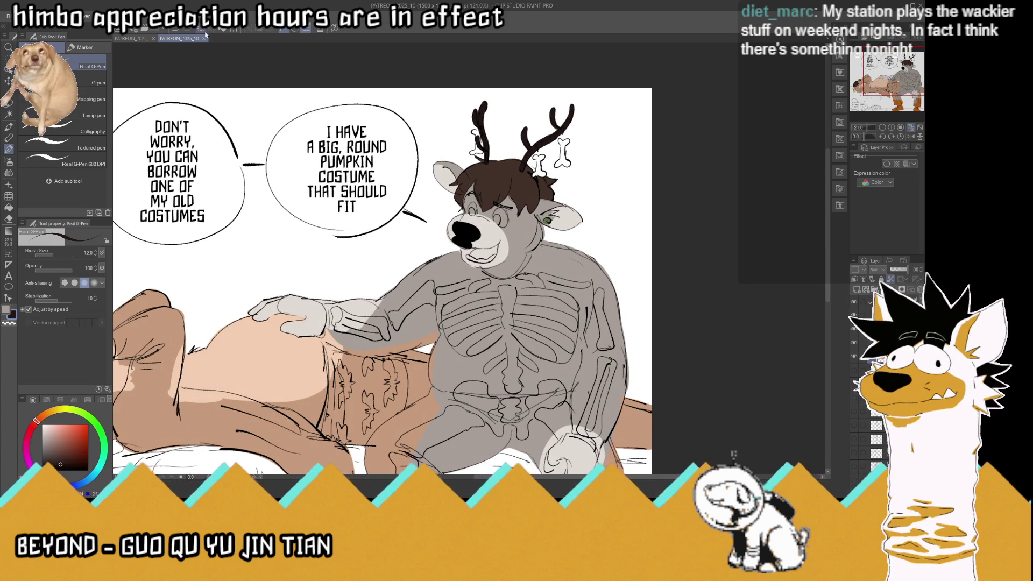
click(132, 39)
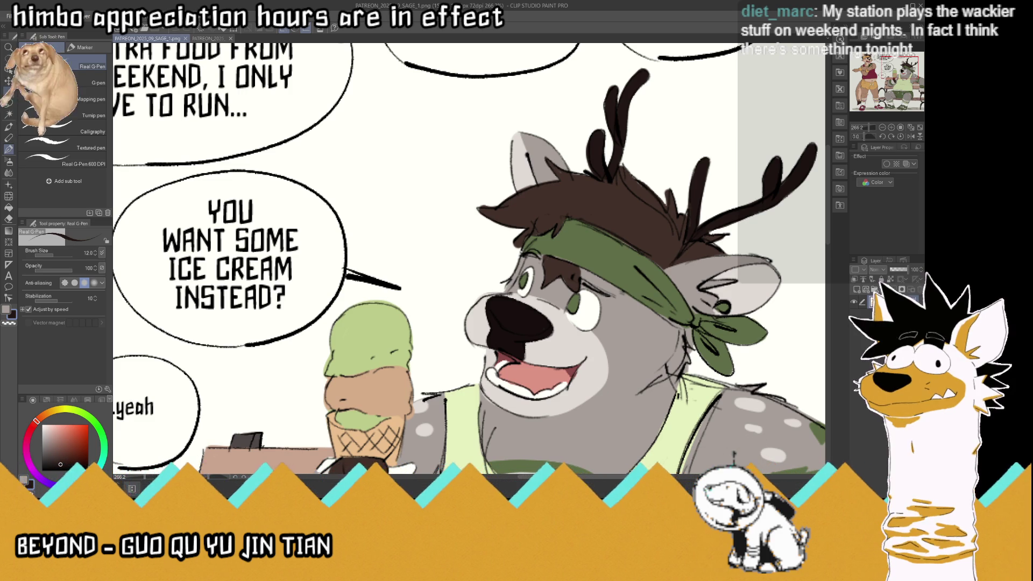
key(i)
click(574, 243)
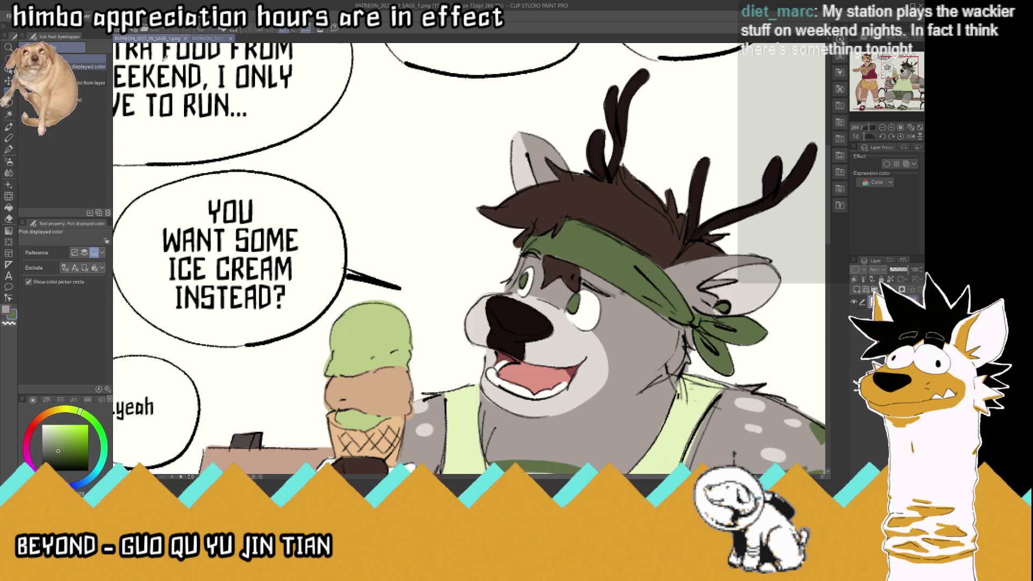
click(204, 39)
Fill the deer's irises with the sampled green, then select the transparent colour
key(p)
scroll(536, 232, up, 5)
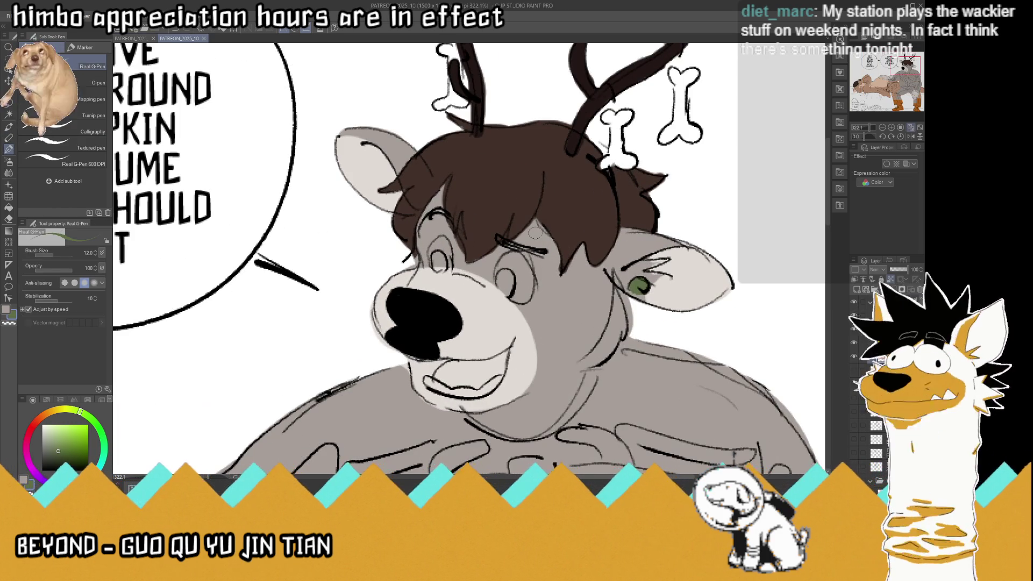
drag(435, 260, 439, 264)
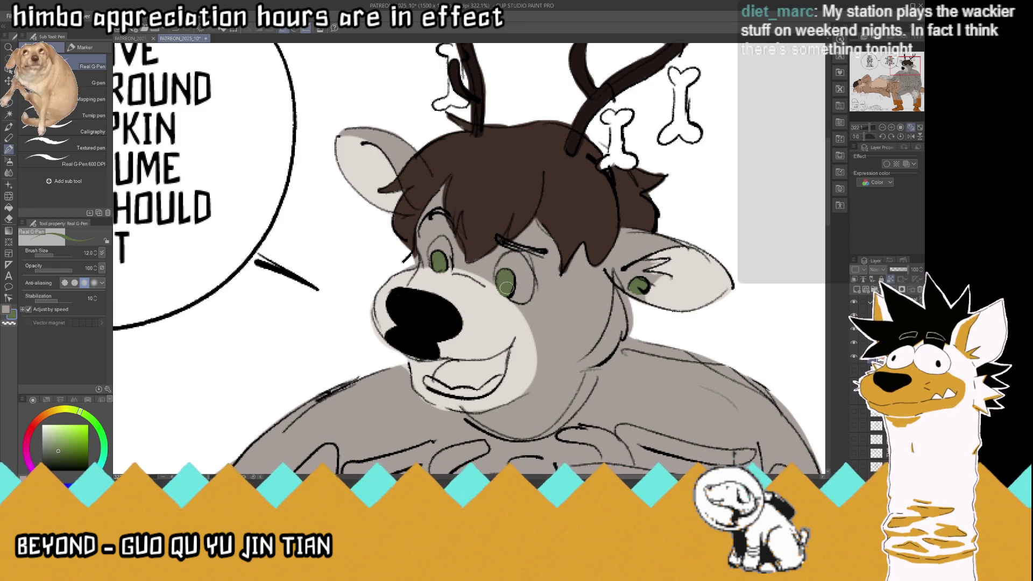
click(11, 324)
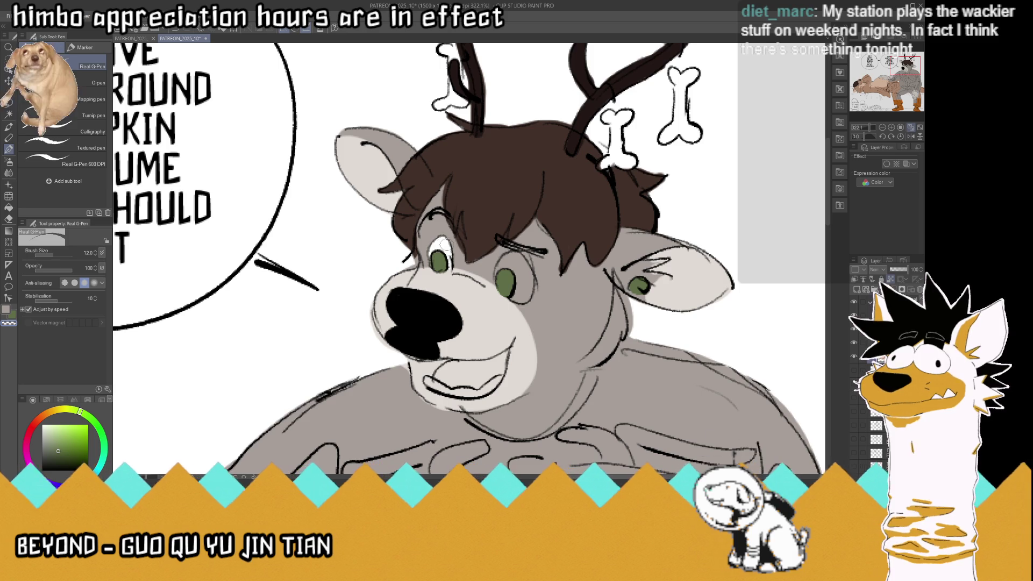
Erase a small stray spot beside the deer's left eye
mouse_move(511, 262)
mouse_down()
mouse_move(525, 272)
mouse_move(519, 262)
mouse_move(521, 299)
mouse_move(512, 264)
mouse_move(521, 295)
mouse_up()
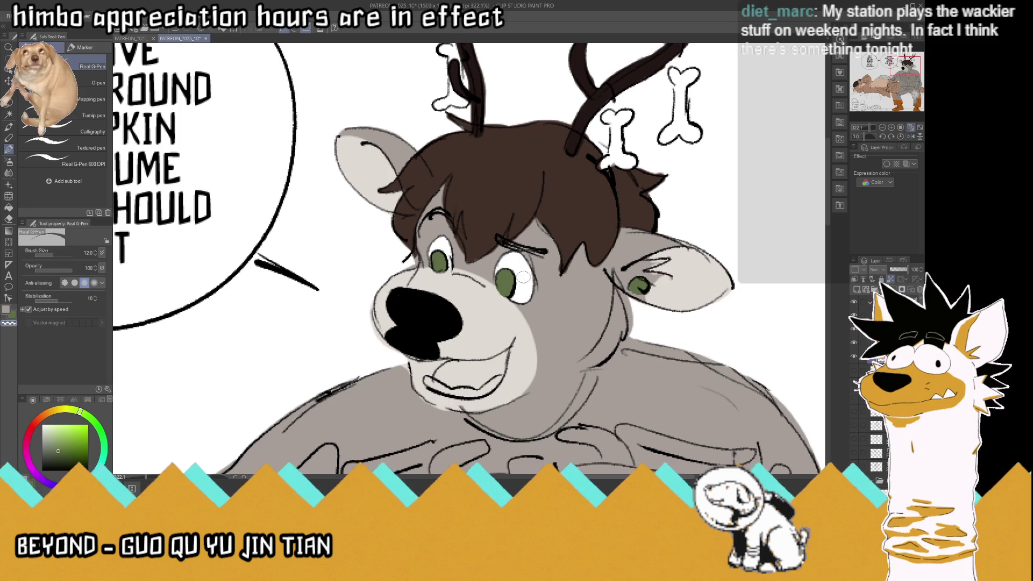
key(ctrl+0)
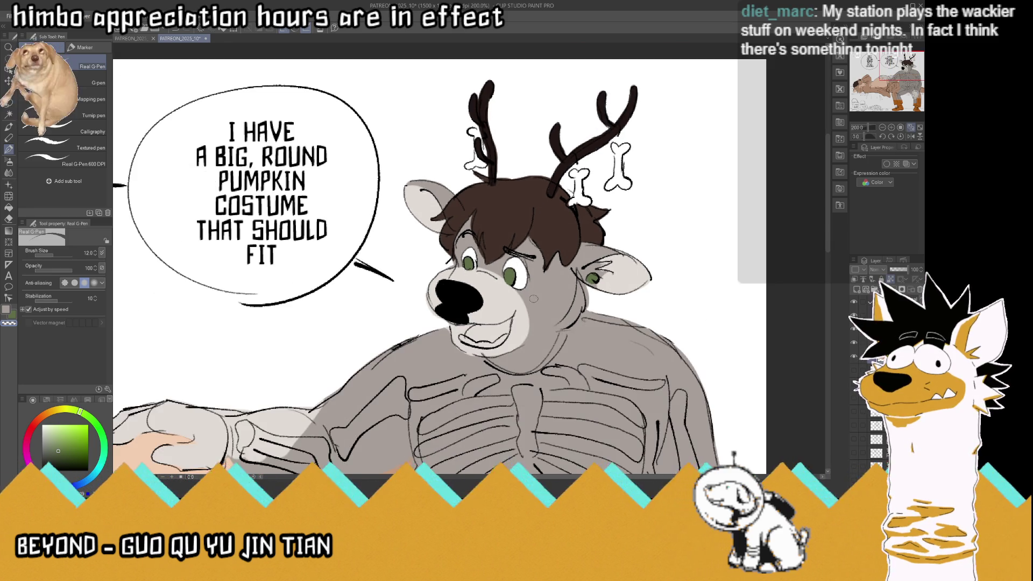
scroll(509, 343, up, 5)
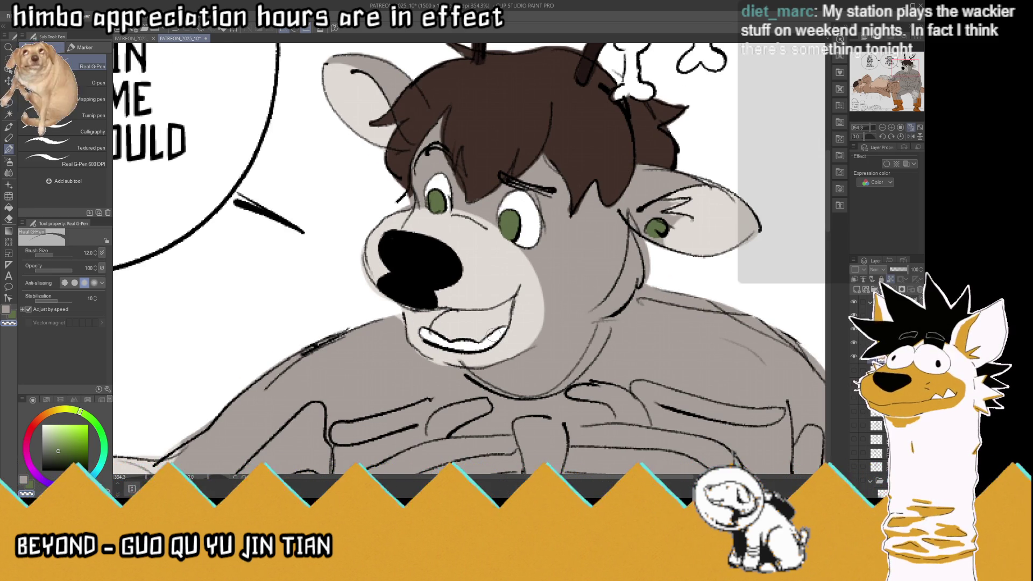
Sample the mouth colour from the PATREON_2025_09_SAGE_1.png reference
click(132, 38)
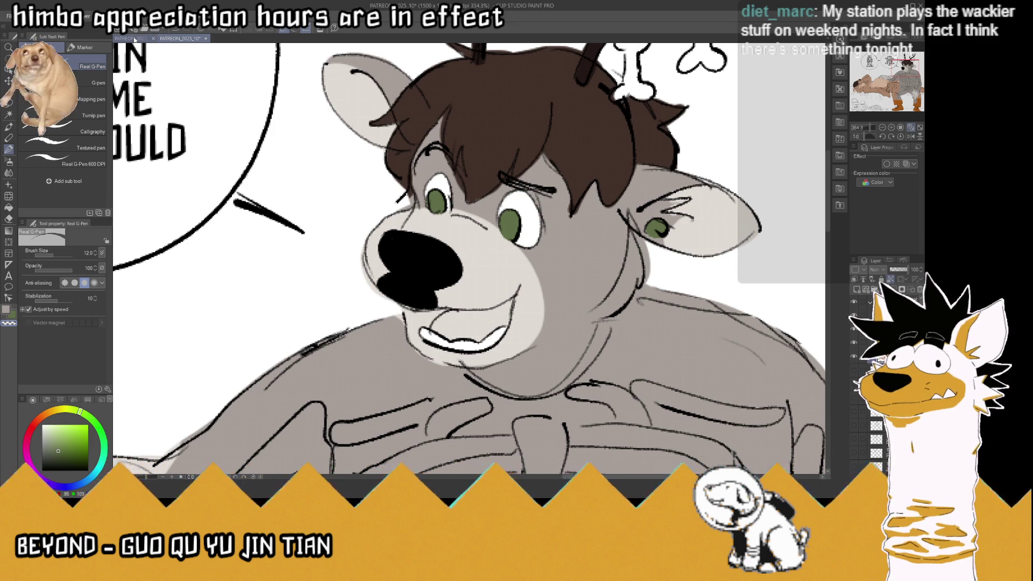
alt+click(521, 367)
drag(521, 368, 544, 395)
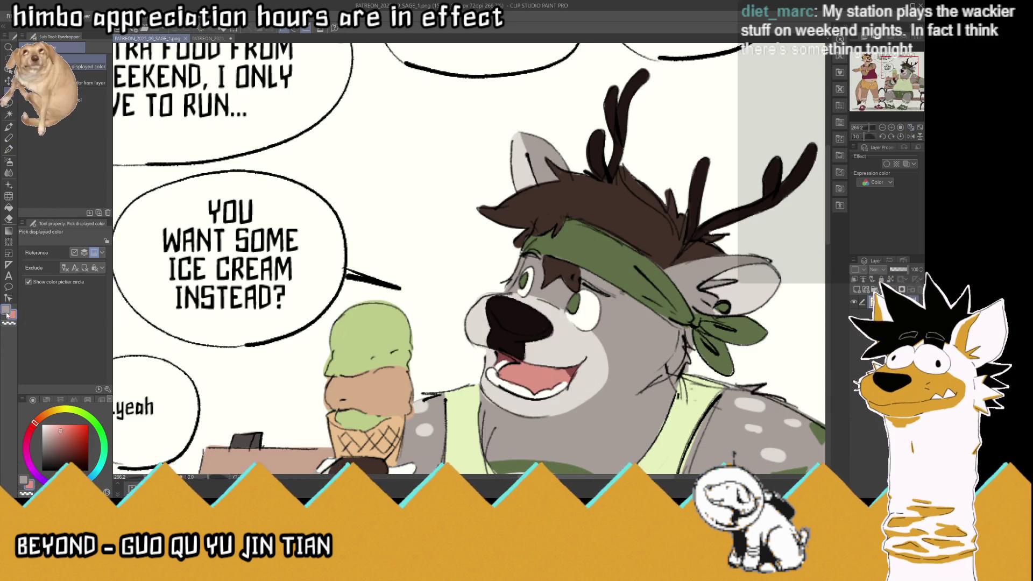
click(573, 370)
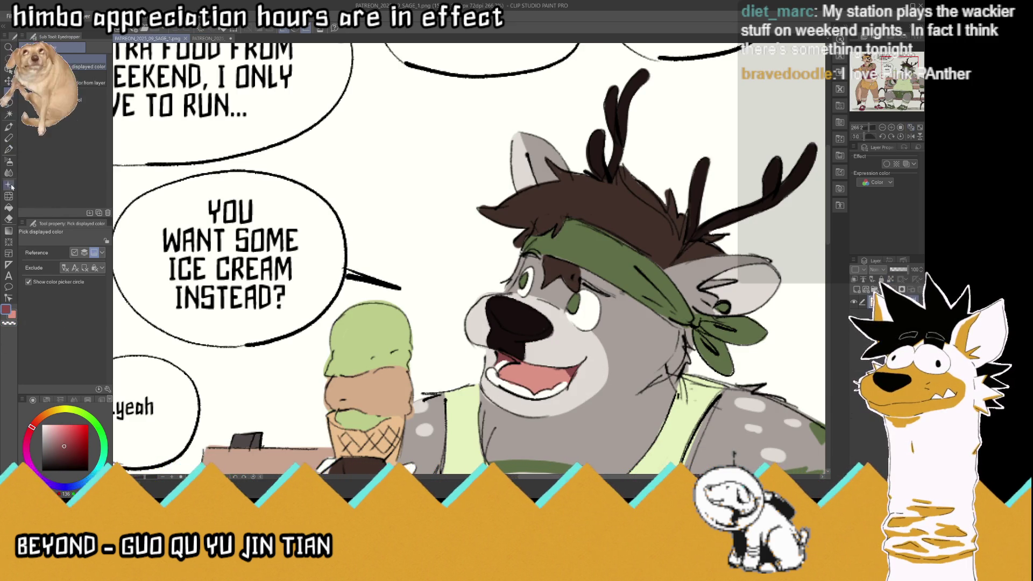
key(p)
click(209, 38)
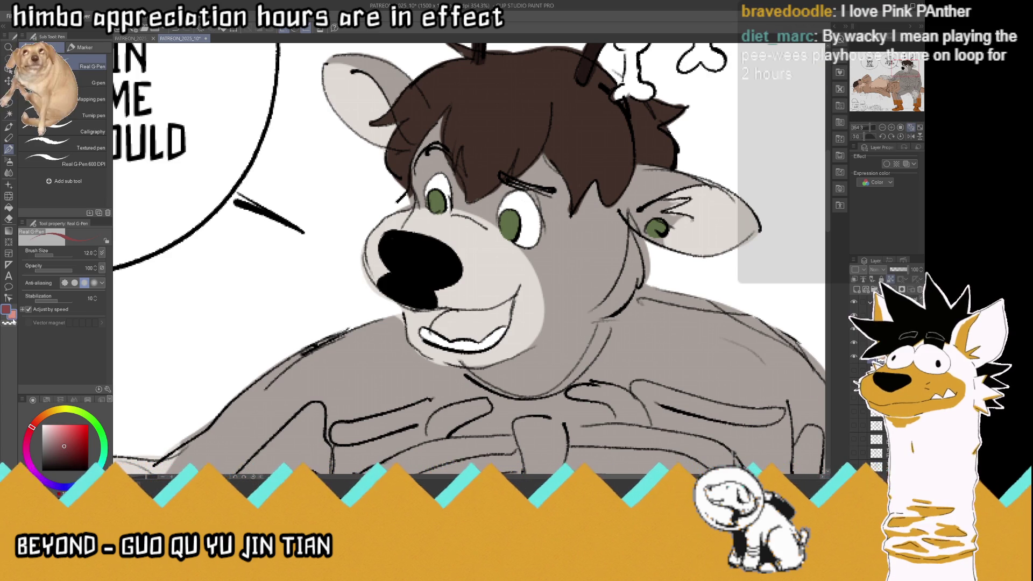
Paint the inside of the deer's open mouth pink out to its right corner, adding darker red
click(12, 317)
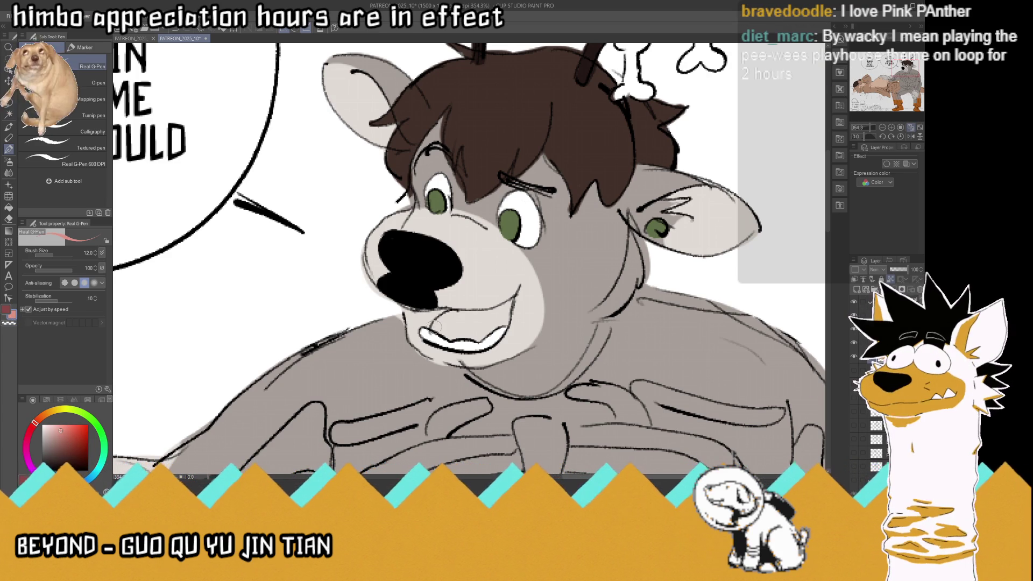
drag(437, 326, 462, 337)
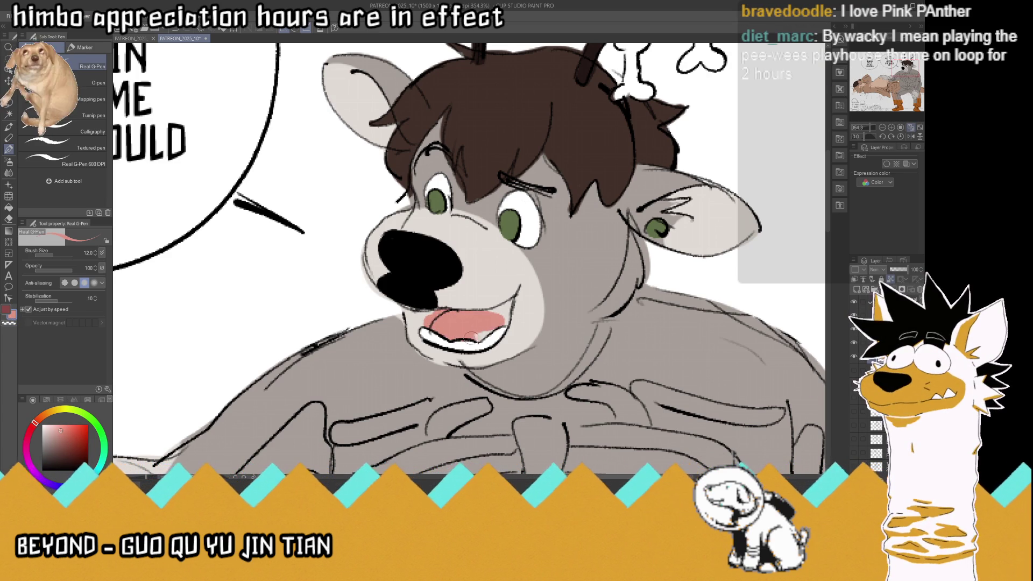
mouse_move(498, 301)
mouse_down()
mouse_move(509, 308)
mouse_move(485, 313)
mouse_up()
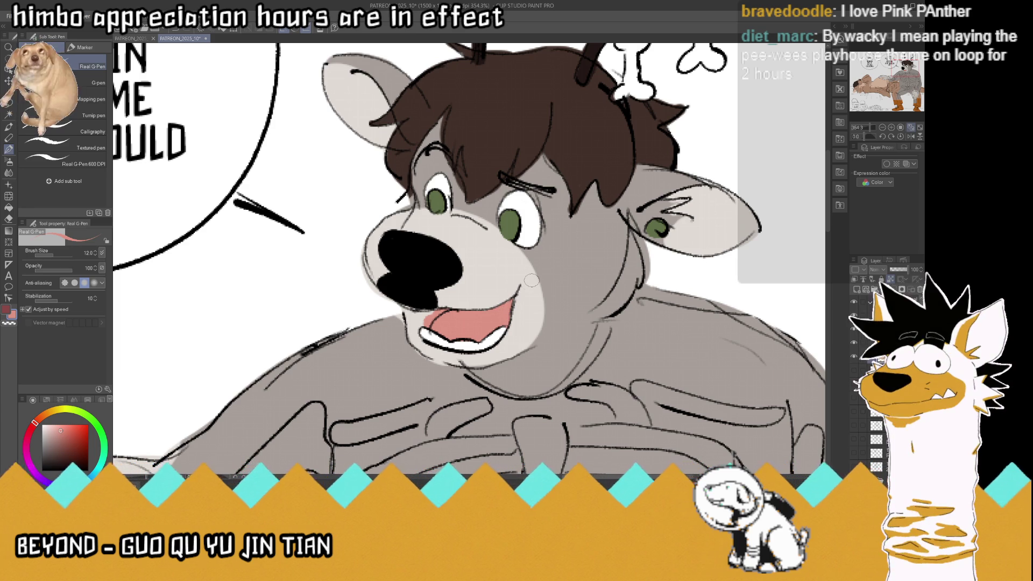
click(9, 311)
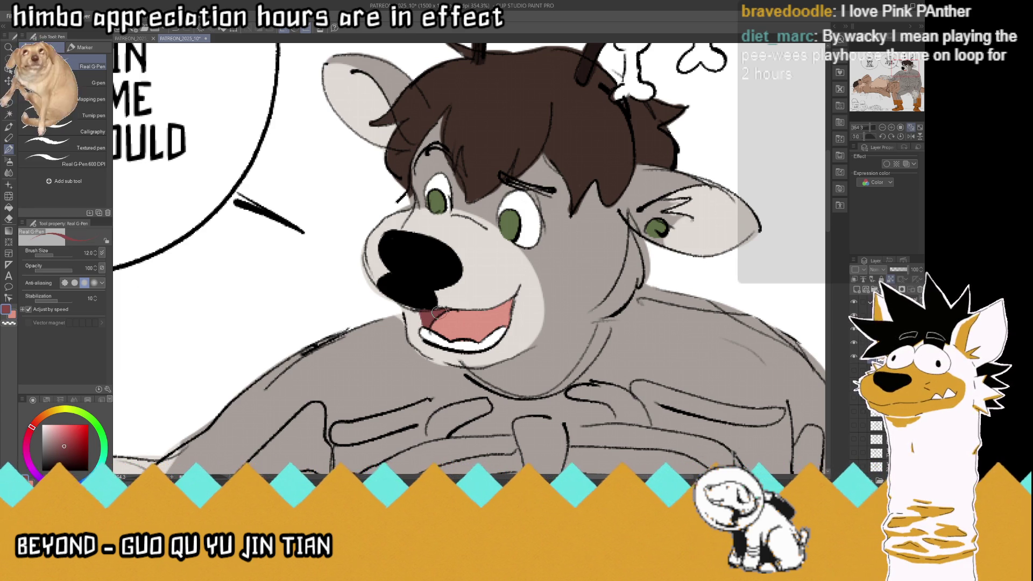
key(ctrl+alt+0)
key(ctrl+minus)
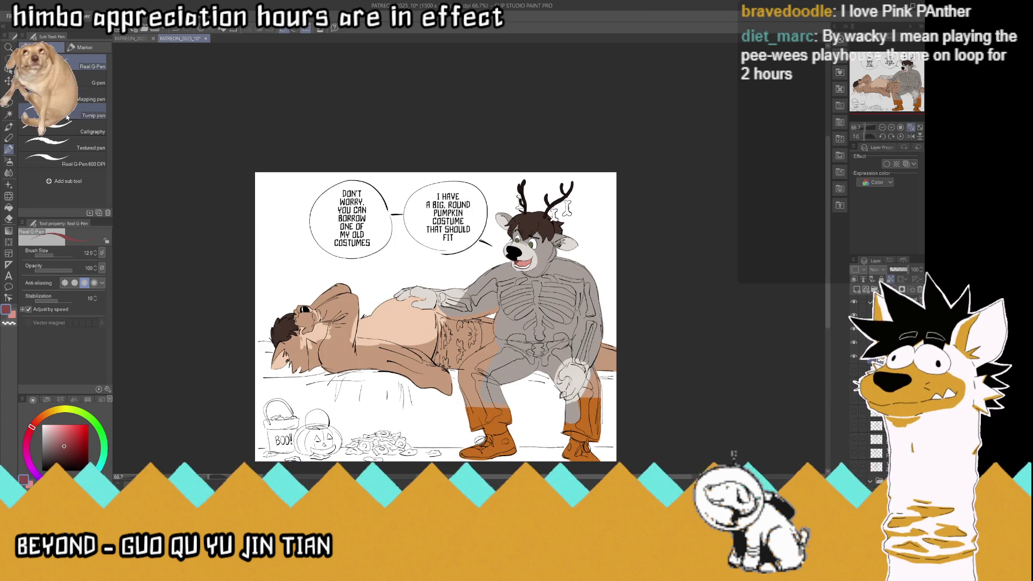
key(i)
click(125, 39)
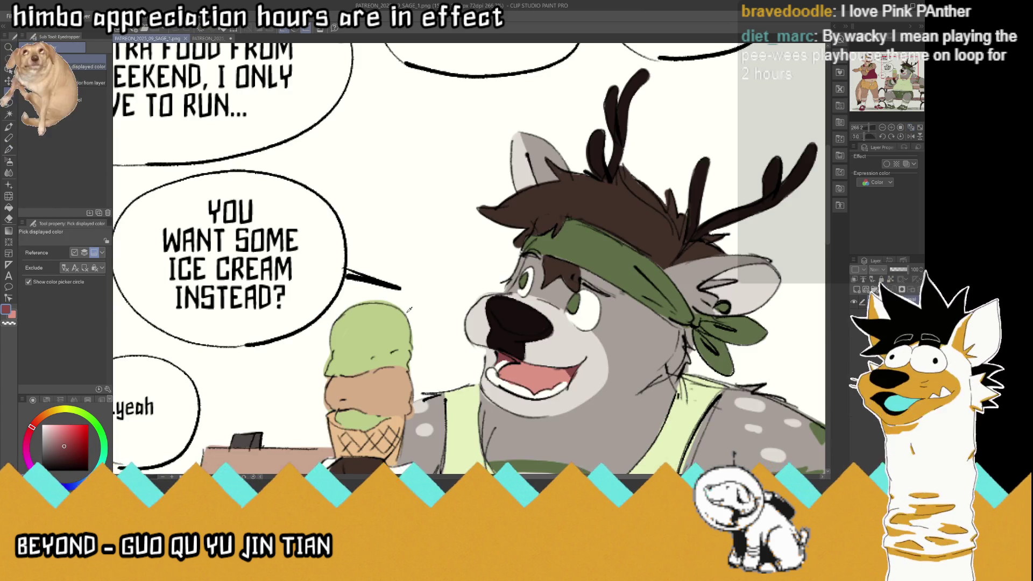
key(ctrl+minus)
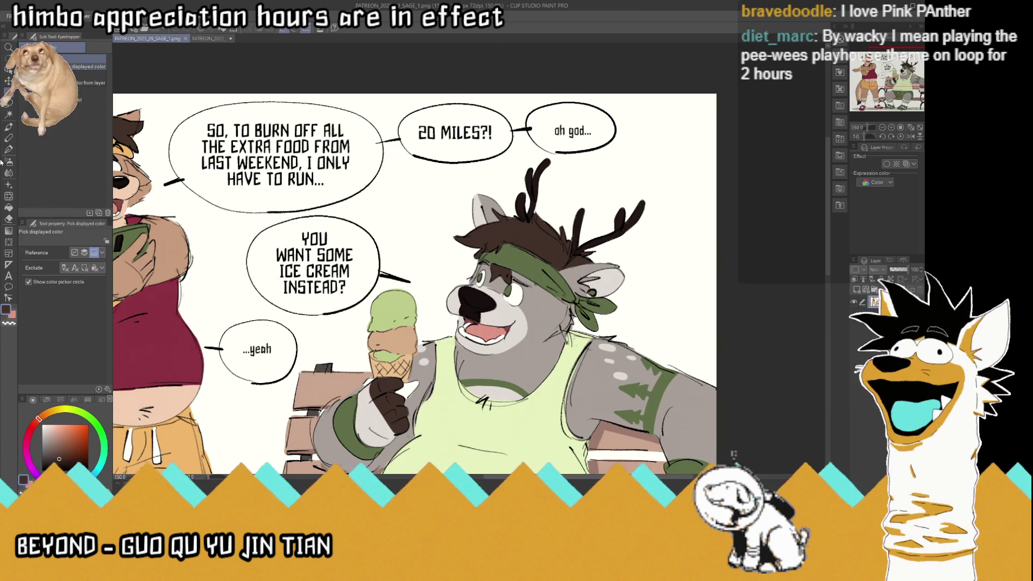
key(p)
click(205, 39)
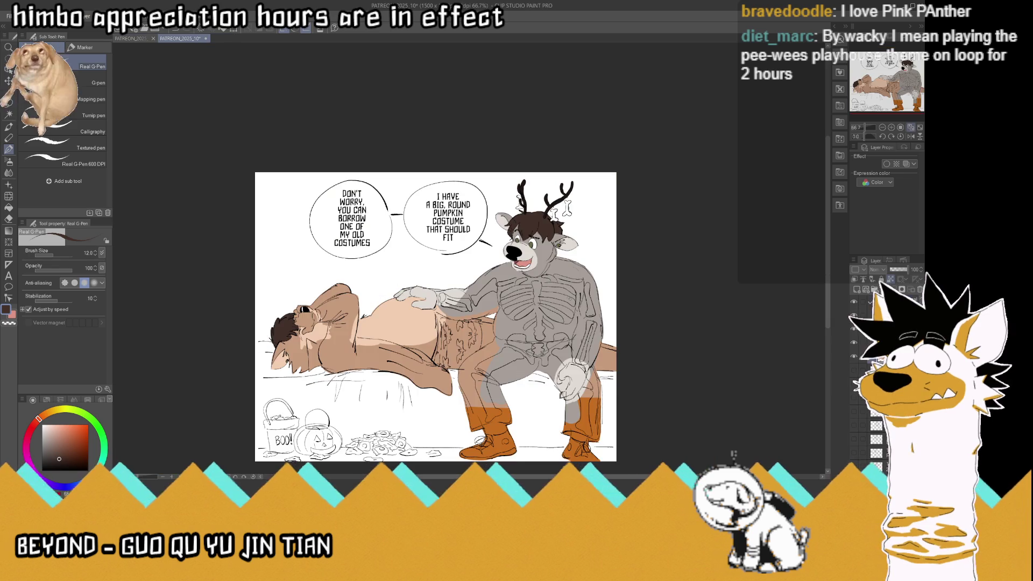
scroll(378, 240, up, 2)
scroll(378, 241, up, 2)
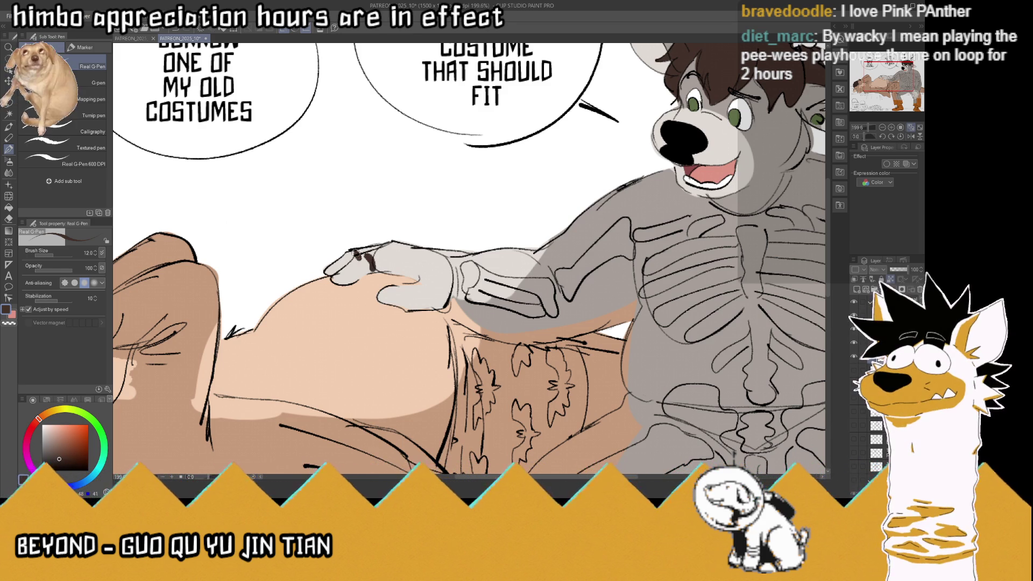
Paint dark brown fingertip pads on the upper glove
mouse_move(355, 259)
mouse_down()
mouse_move(331, 265)
mouse_move(375, 266)
mouse_move(358, 256)
mouse_move(370, 268)
mouse_move(348, 270)
mouse_up()
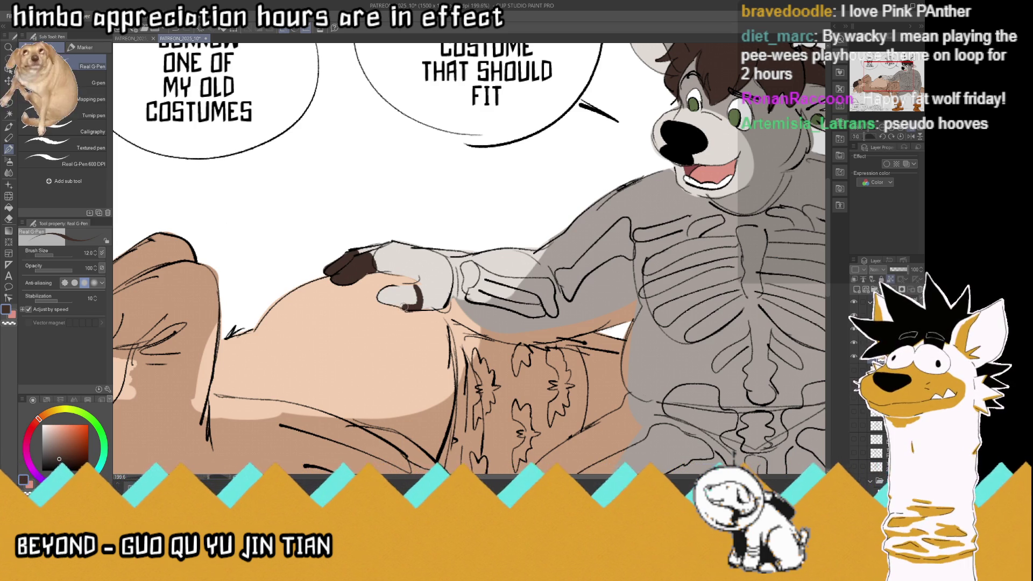
mouse_move(396, 299)
mouse_down()
mouse_move(413, 303)
mouse_move(408, 287)
mouse_up()
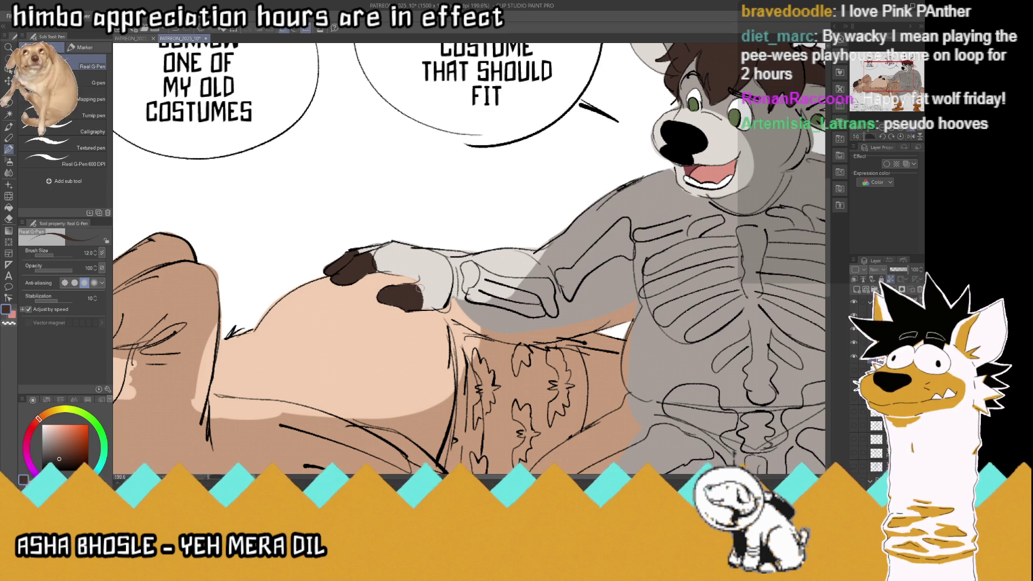
scroll(404, 287, down, 5)
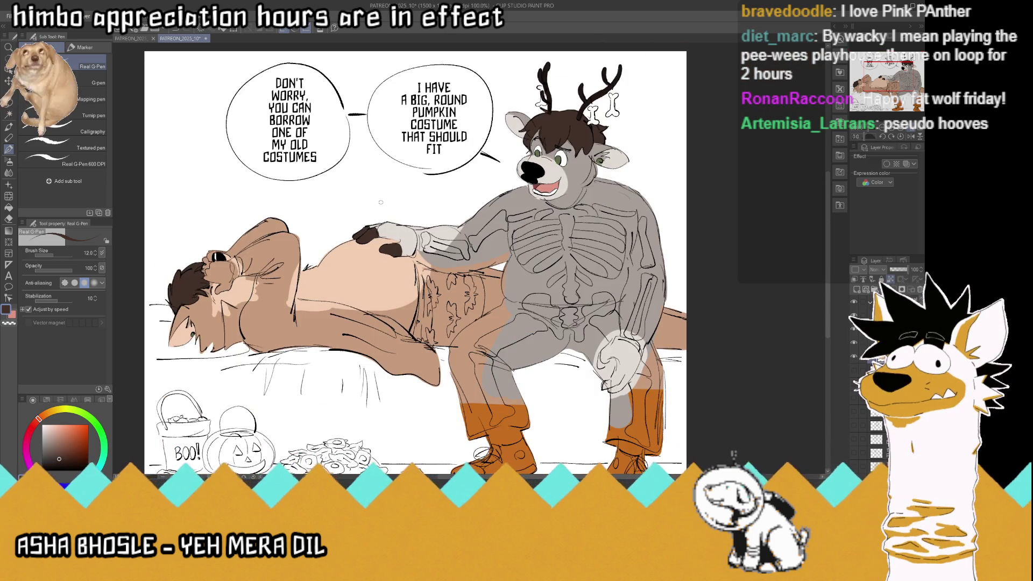
scroll(405, 287, down, 2)
scroll(405, 287, down, 1)
scroll(567, 302, up, 4)
scroll(567, 303, up, 2)
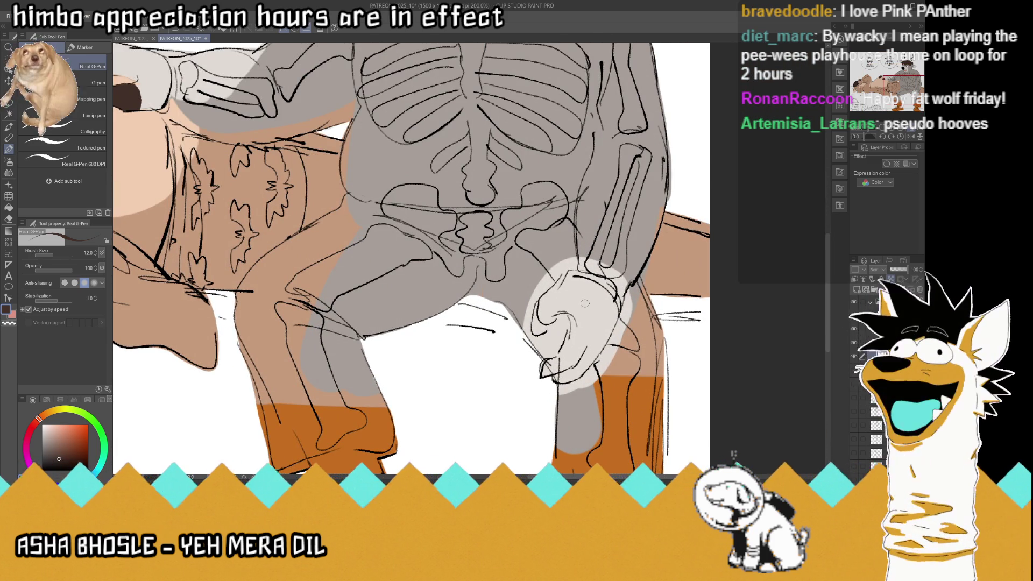
Paint dark brown fingertips on the lower glove
mouse_move(554, 317)
mouse_down()
mouse_move(542, 299)
mouse_move(537, 329)
mouse_move(554, 315)
mouse_move(541, 325)
mouse_move(543, 307)
mouse_up()
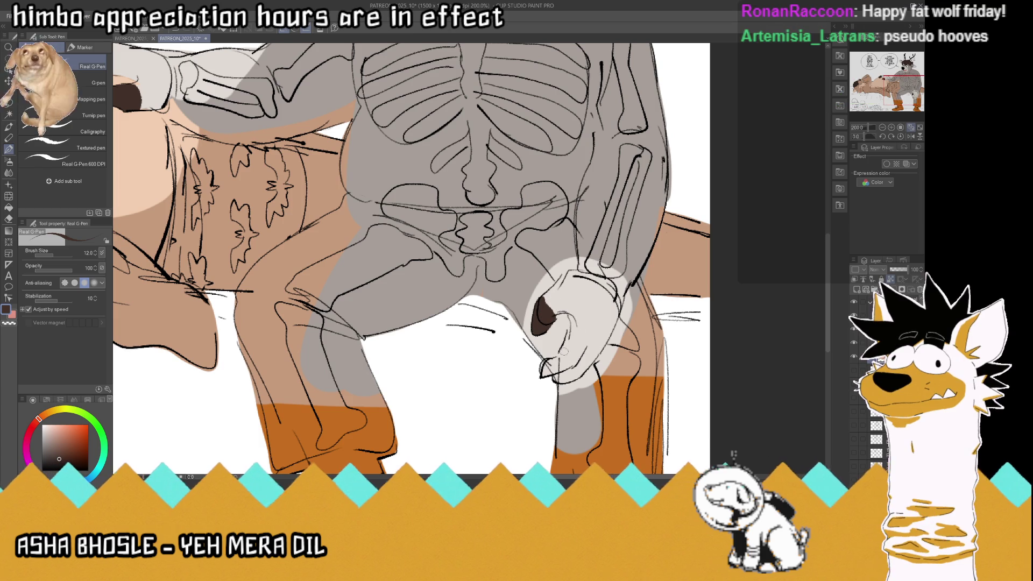
mouse_move(574, 361)
mouse_down()
mouse_move(543, 377)
mouse_move(559, 356)
mouse_move(567, 358)
mouse_move(557, 370)
mouse_move(587, 370)
mouse_move(552, 380)
mouse_up()
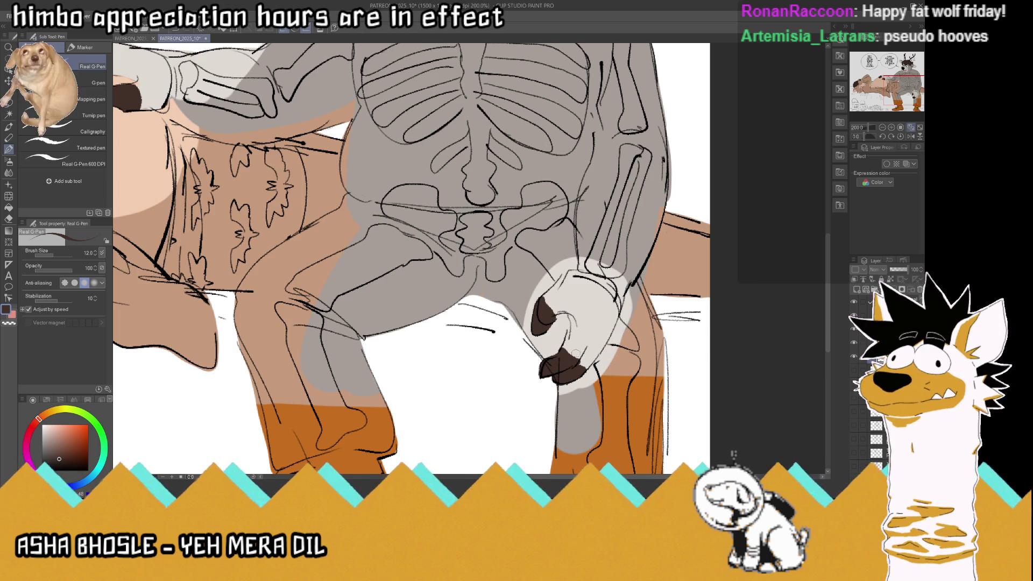
scroll(648, 357, down, 3)
scroll(648, 357, down, 1)
scroll(647, 353, down, 1)
scroll(646, 282, up, 1)
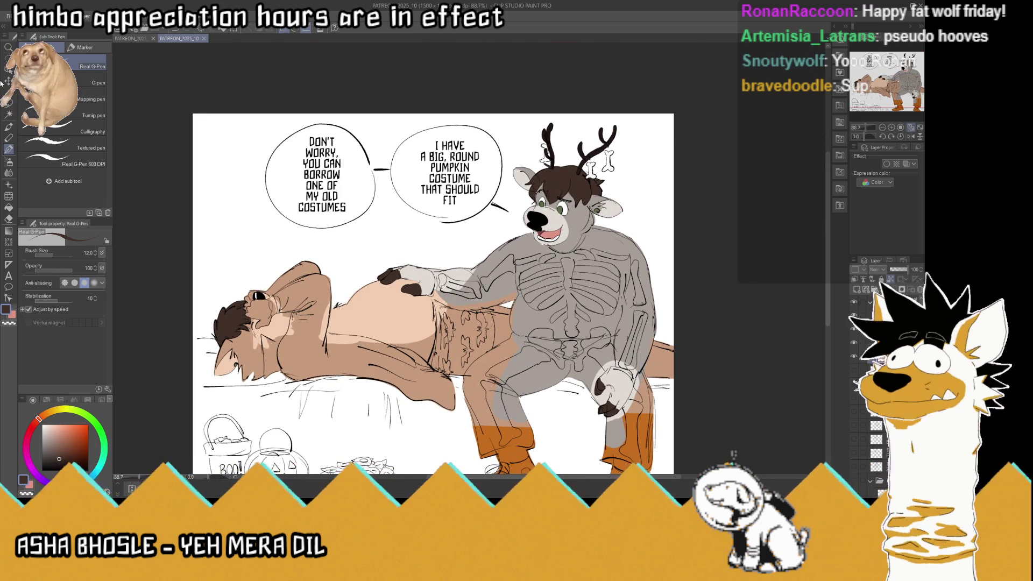
With the Eyedropper active, bring up the SAGE_1 gym comic reference page
key(i)
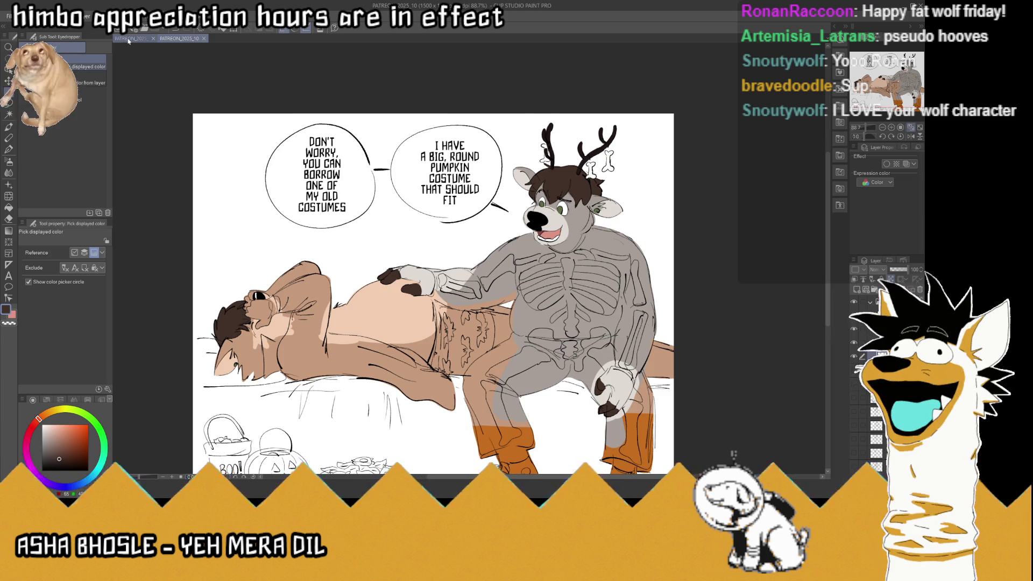
click(130, 39)
scroll(500, 189, down, 3)
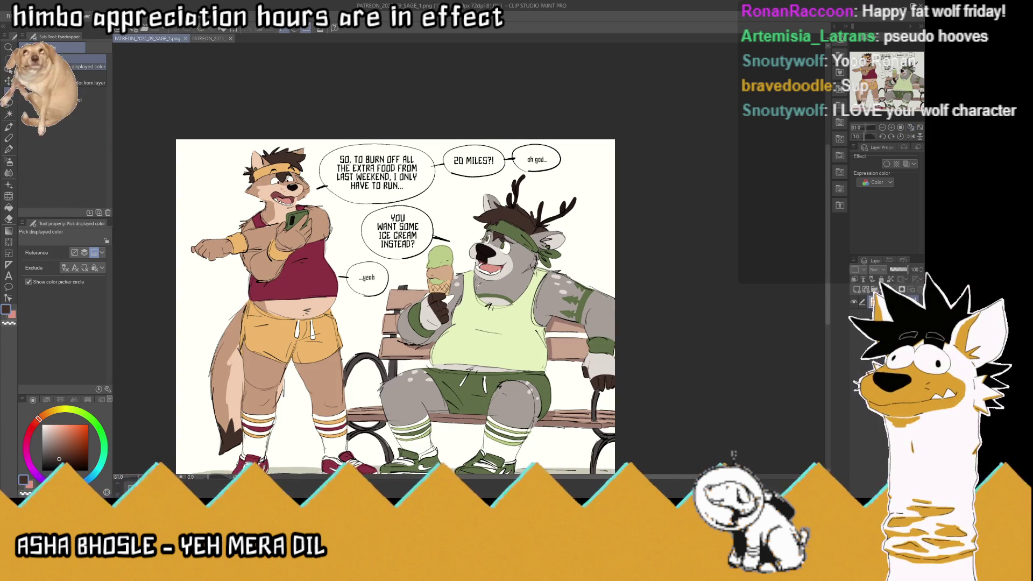
scroll(482, 288, up, 1)
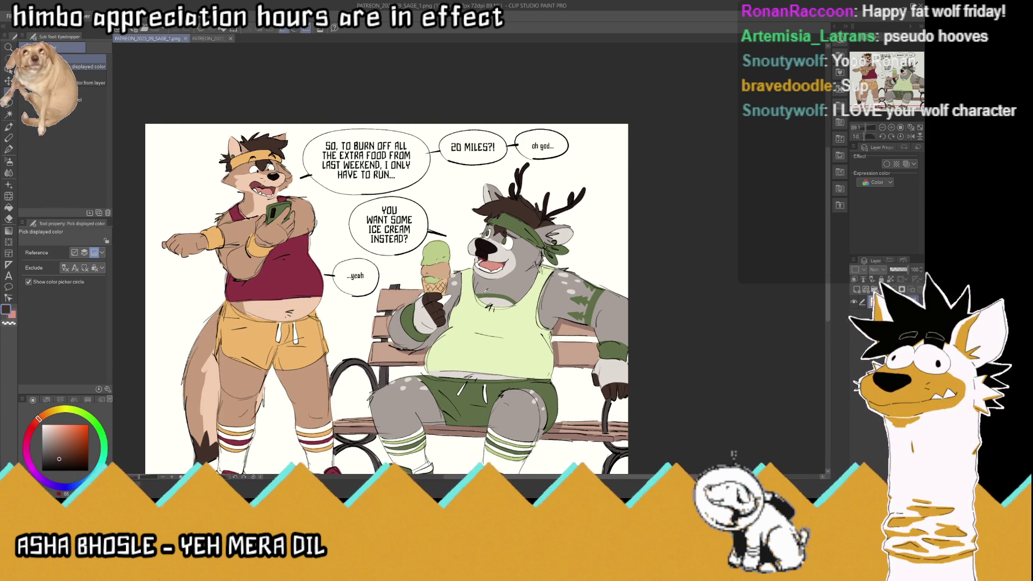
scroll(474, 281, down, 2)
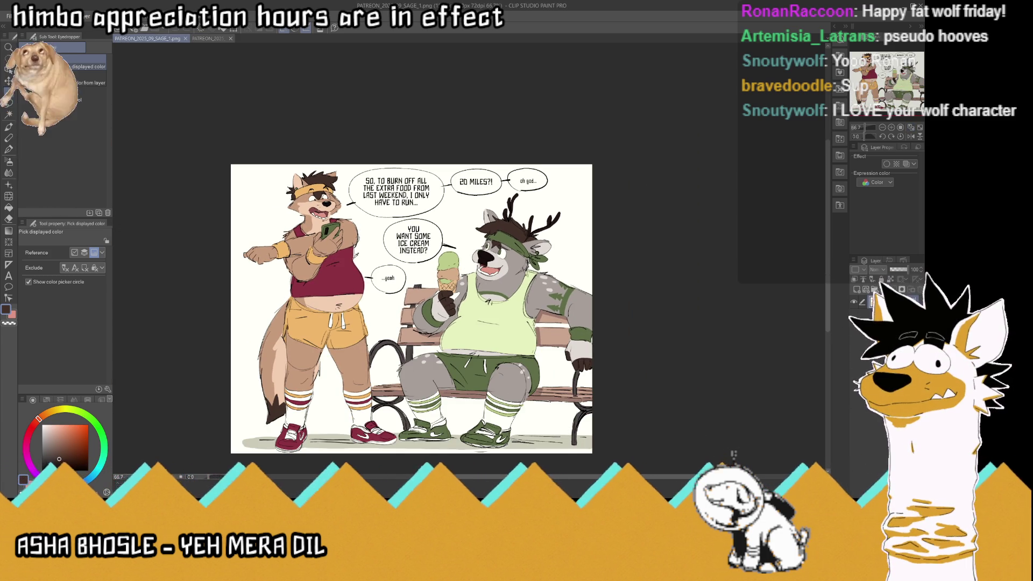
scroll(311, 221, up, 3)
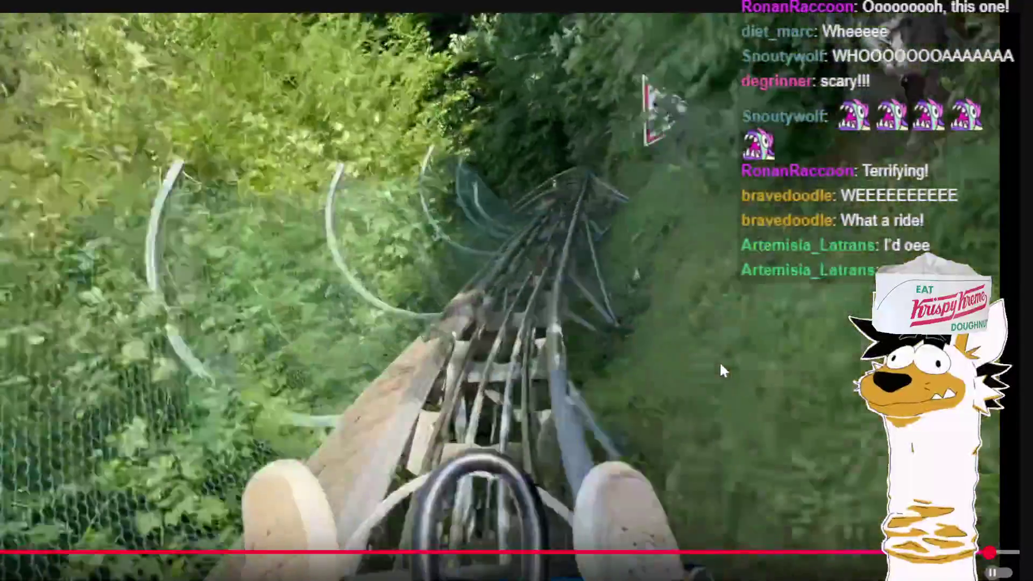
Pause the roller-coaster video and return to the Halloween skeleton-costume page
click(722, 365)
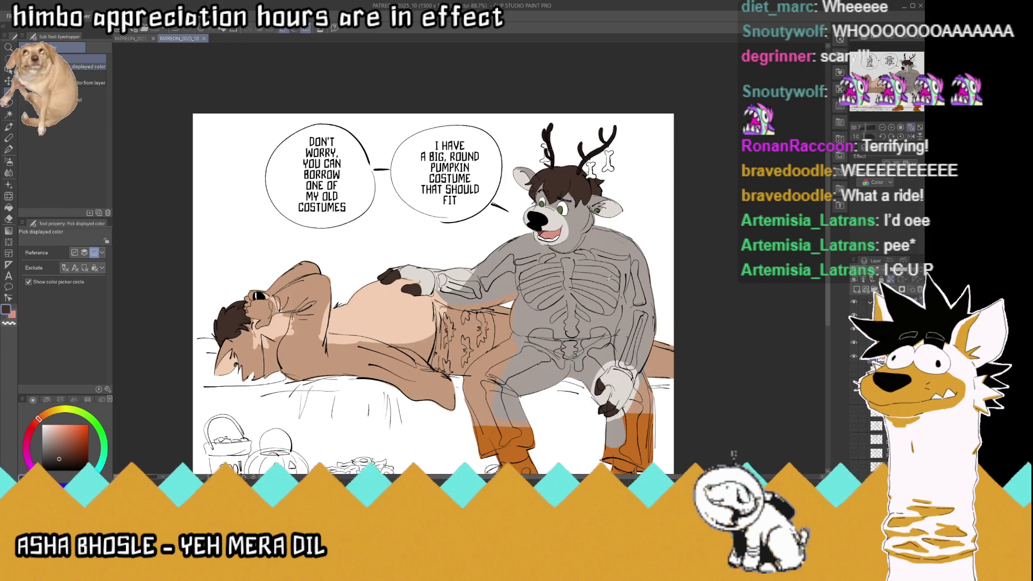
Sample the deer's nose black and the sleeper's peach, then pick a yellow-olive colour
scroll(562, 256, up, 3)
click(519, 195)
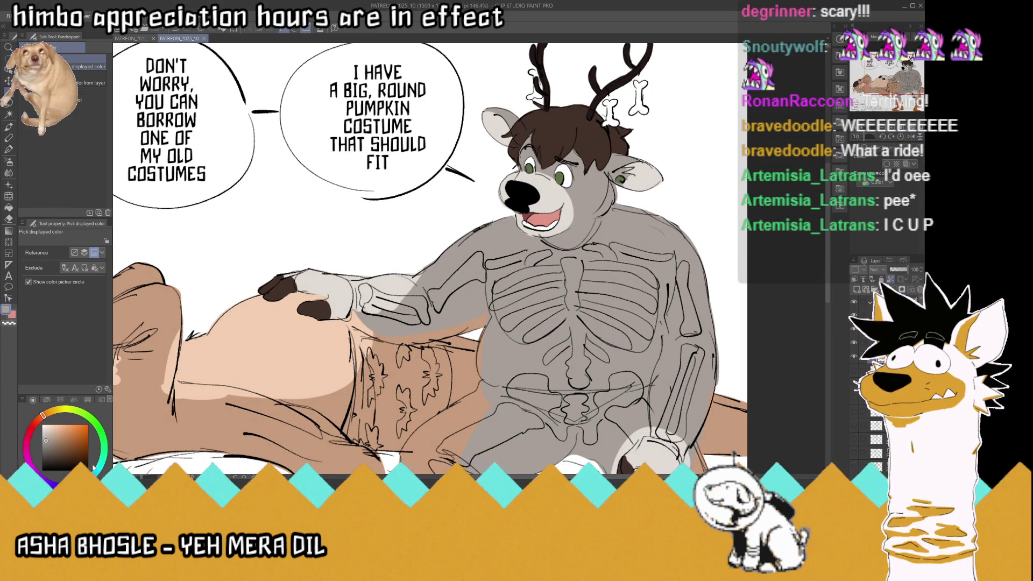
click(286, 344)
click(58, 410)
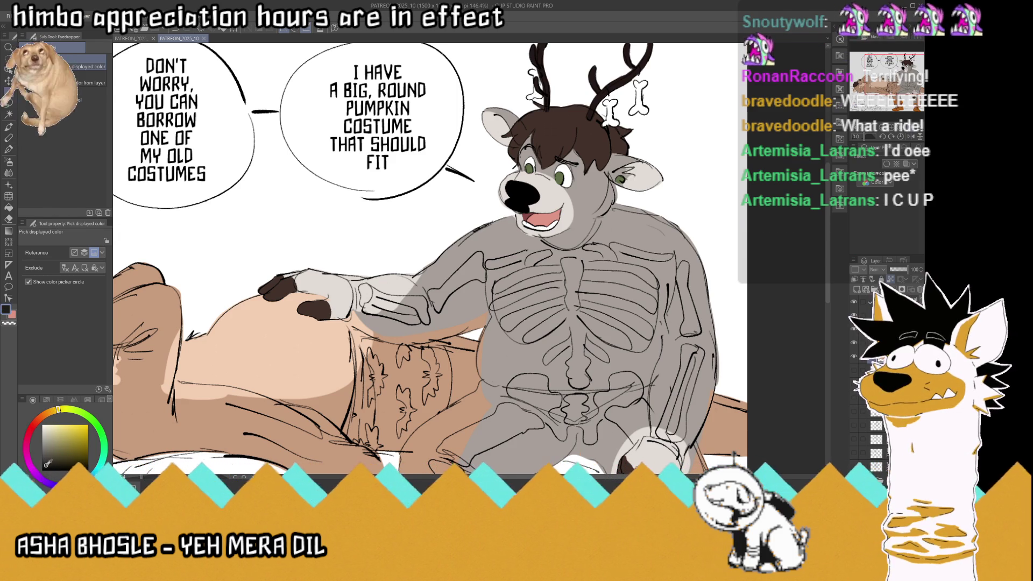
Draw a thick dark diagonal band across the deer's chest with the G-pen
click(8, 149)
click(91, 82)
drag(461, 255, 574, 301)
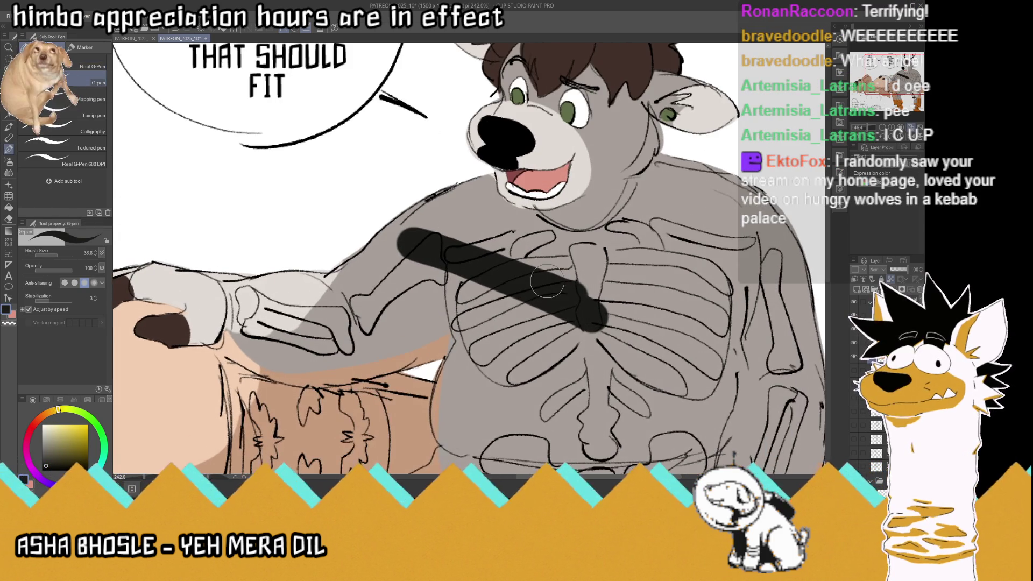
scroll(546, 276, up, 3)
click(9, 218)
scroll(417, 279, up, 1)
scroll(417, 279, up, 2)
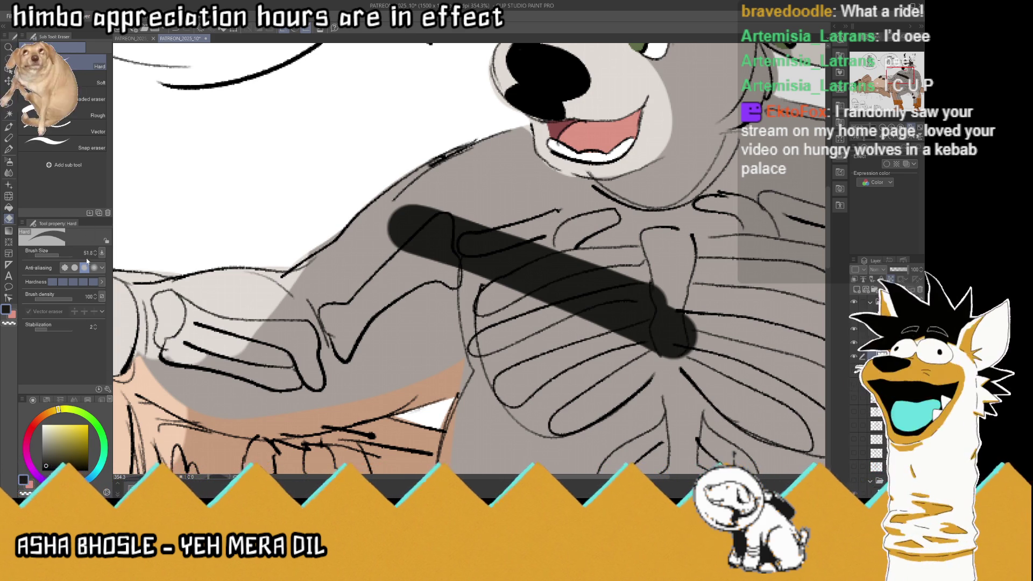
Undo the chest band and erase a white bone shape down the upper arm
key(ctrl+z)
drag(377, 293, 440, 221)
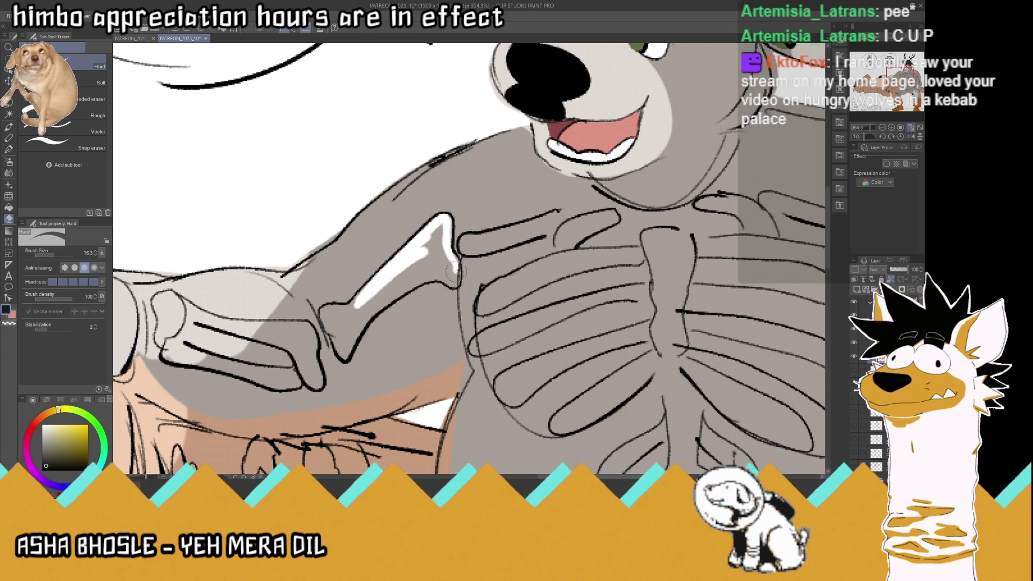
mouse_move(414, 282)
mouse_down()
mouse_move(355, 325)
mouse_move(344, 361)
mouse_move(326, 317)
mouse_move(420, 261)
mouse_move(443, 269)
mouse_up()
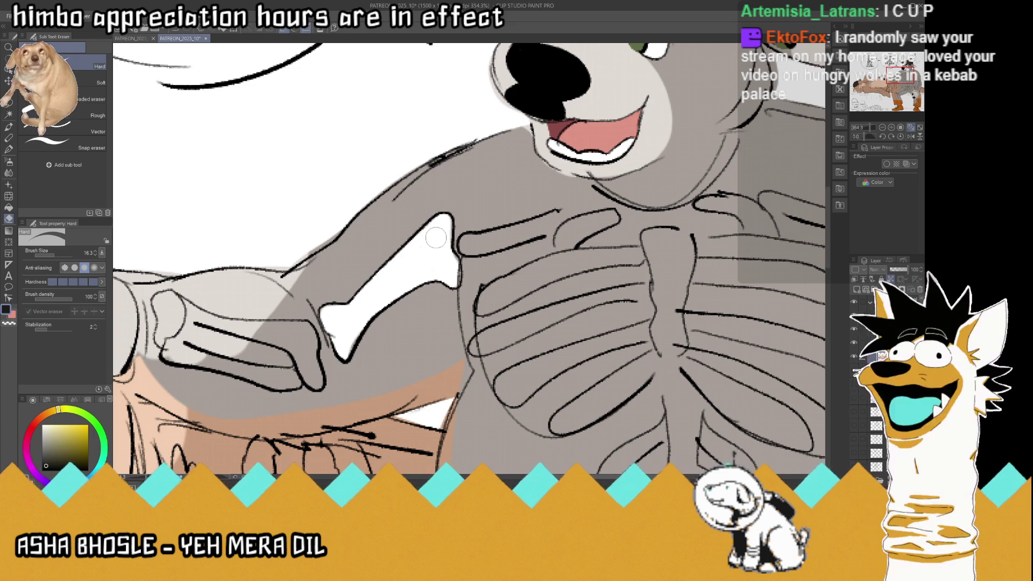
scroll(409, 280, left, 5)
scroll(379, 328, left, 2)
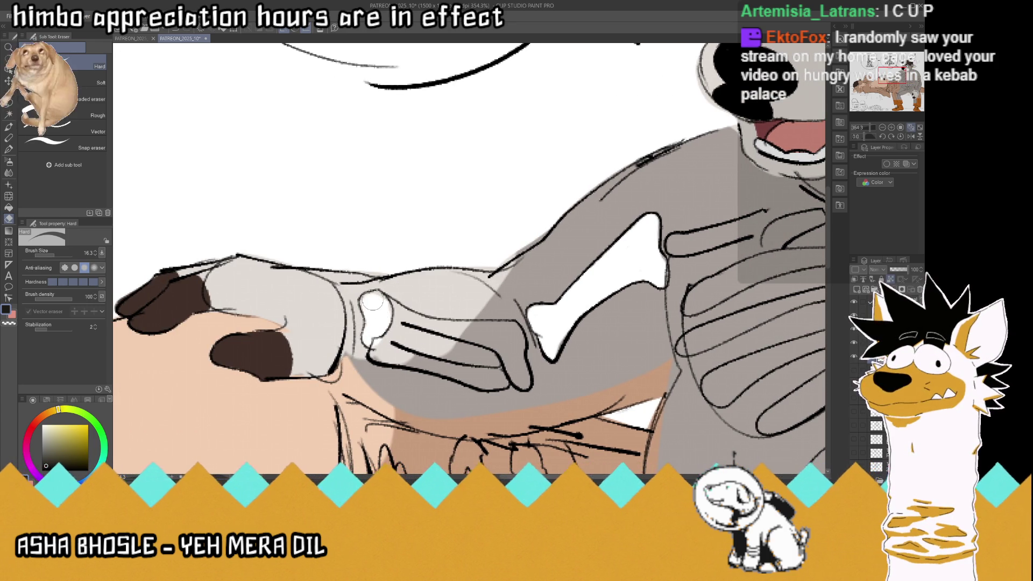
Extend the white forearm bone rightward and along its lower edge
mouse_move(455, 327)
mouse_down()
mouse_move(503, 330)
mouse_move(524, 378)
mouse_up()
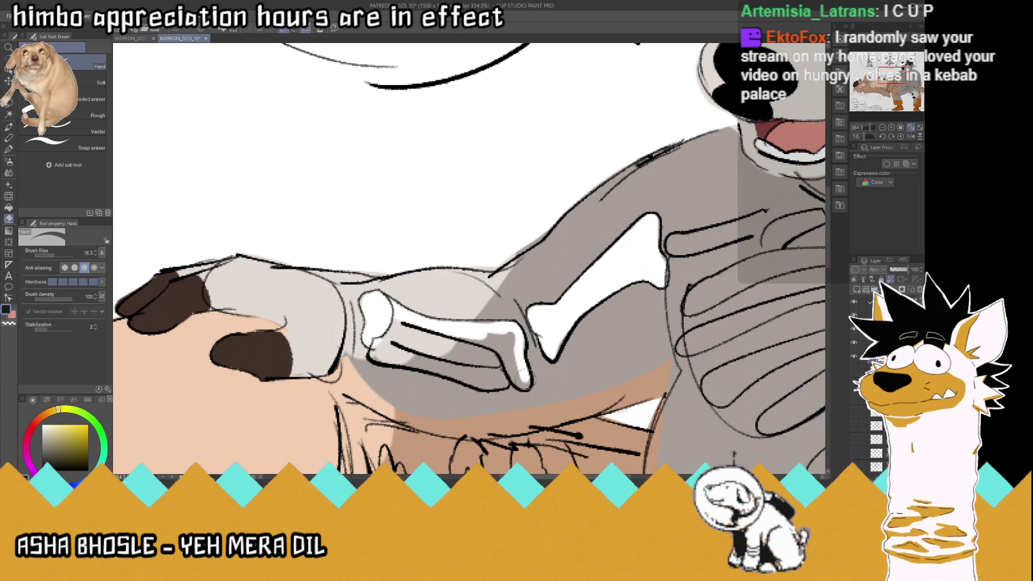
mouse_move(490, 345)
mouse_down()
mouse_move(463, 331)
mouse_move(506, 332)
mouse_up()
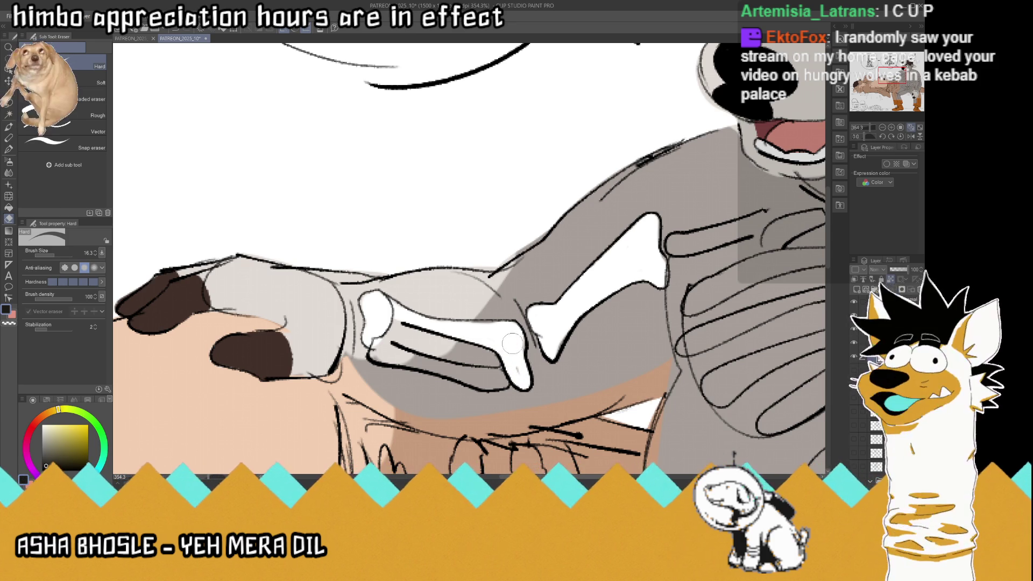
drag(377, 353, 490, 378)
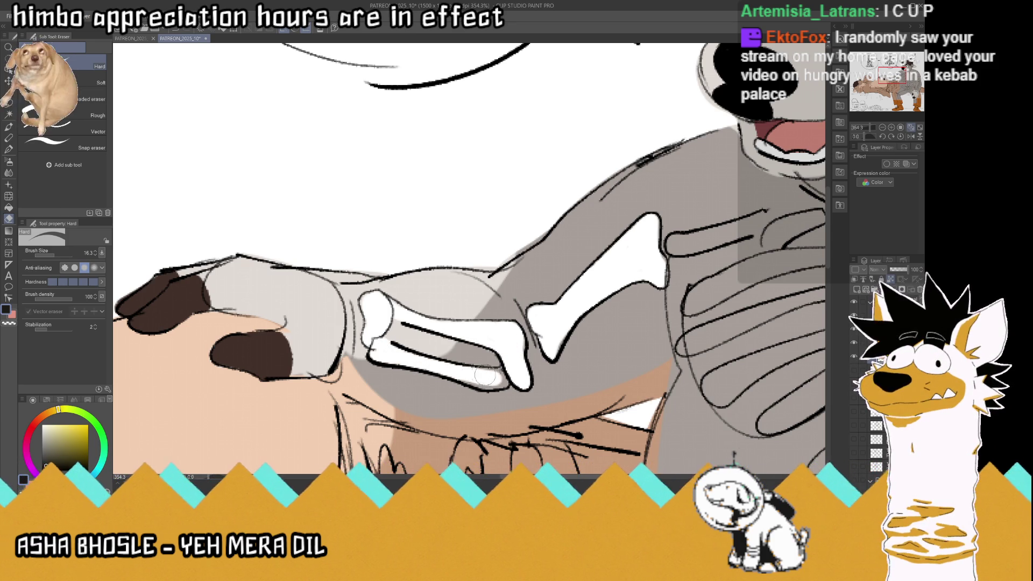
scroll(451, 369, down, 3)
scroll(451, 368, down, 3)
scroll(637, 331, up, 3)
scroll(636, 332, up, 2)
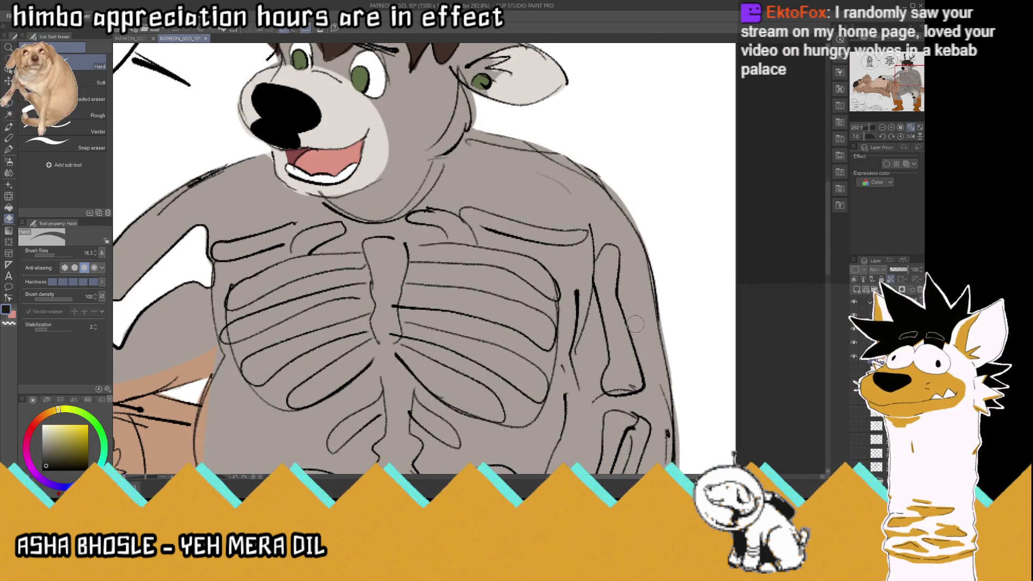
Erase a white upper-arm bone down the deer's right arm
drag(602, 281, 600, 285)
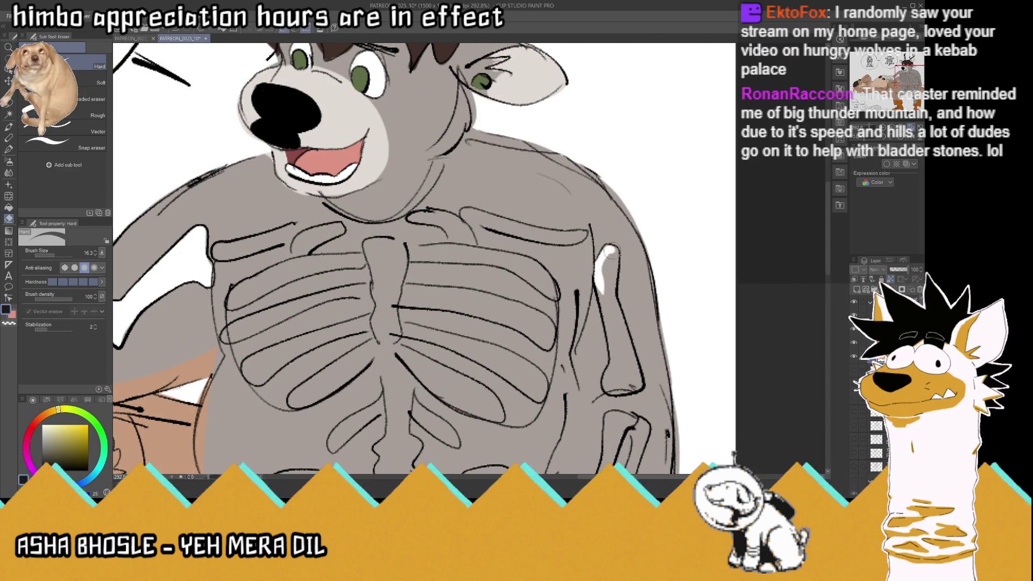
mouse_move(604, 296)
mouse_down()
mouse_move(634, 386)
mouse_move(618, 389)
mouse_up()
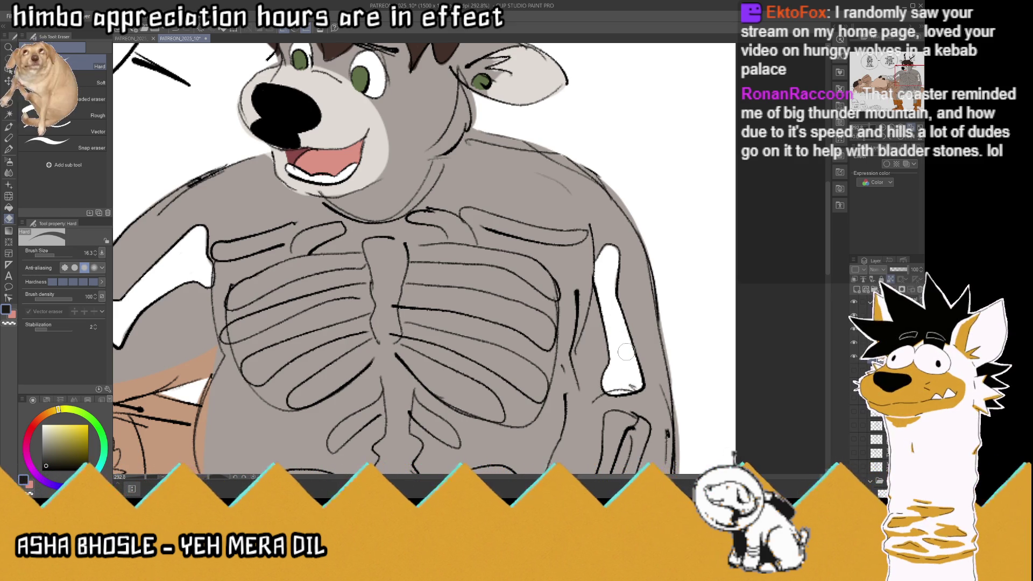
scroll(626, 352, down, 5)
scroll(594, 308, up, 3)
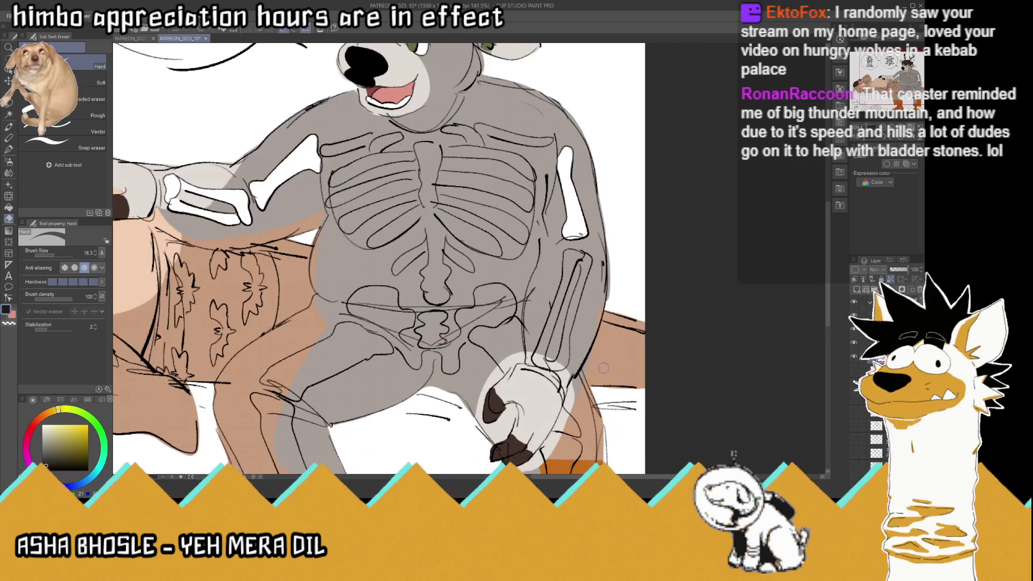
scroll(594, 308, up, 1)
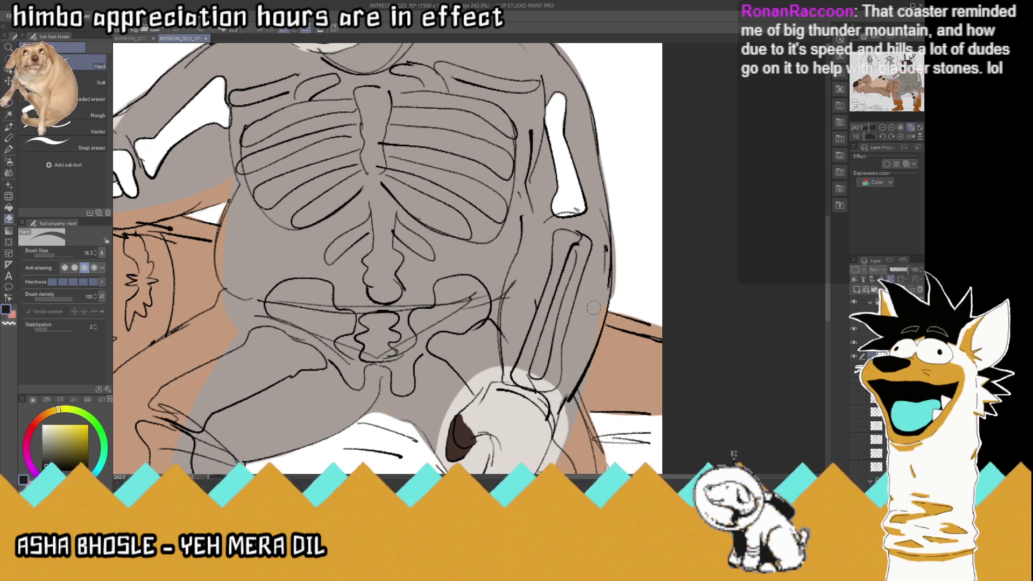
Whiten the forearm bone resting on the knee from wrist to elbow
drag(525, 373, 519, 378)
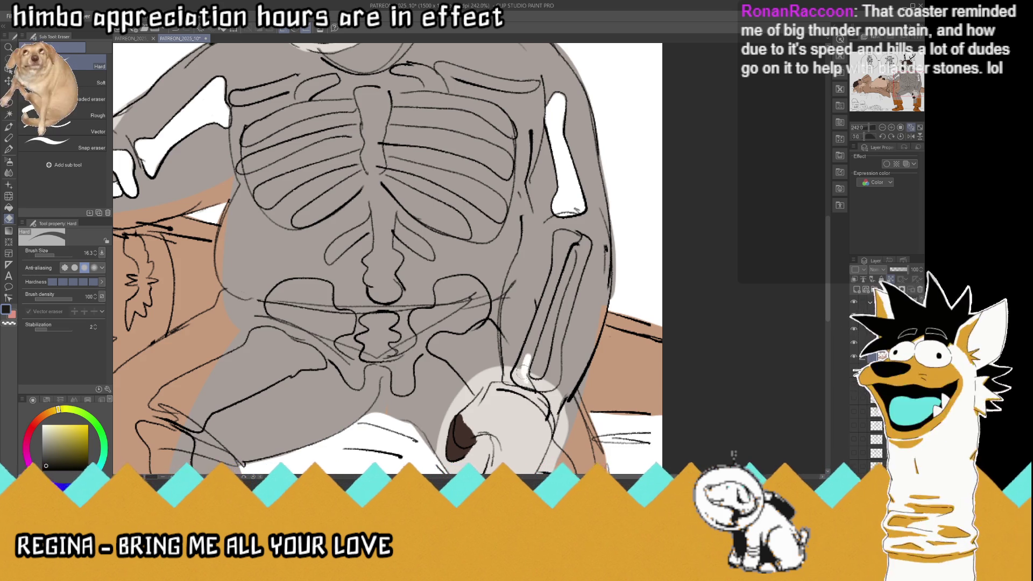
drag(531, 343, 536, 330)
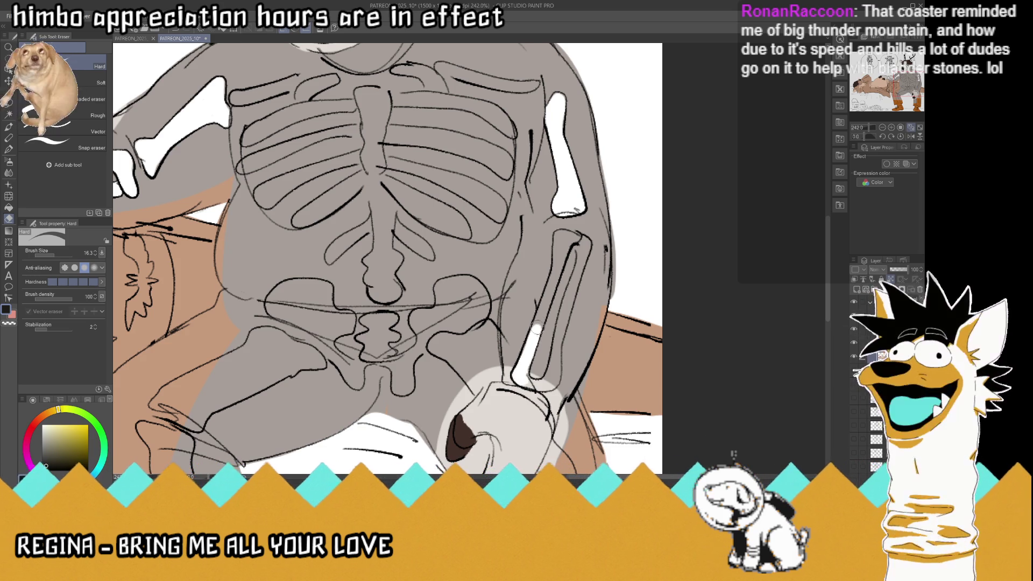
drag(536, 323, 567, 237)
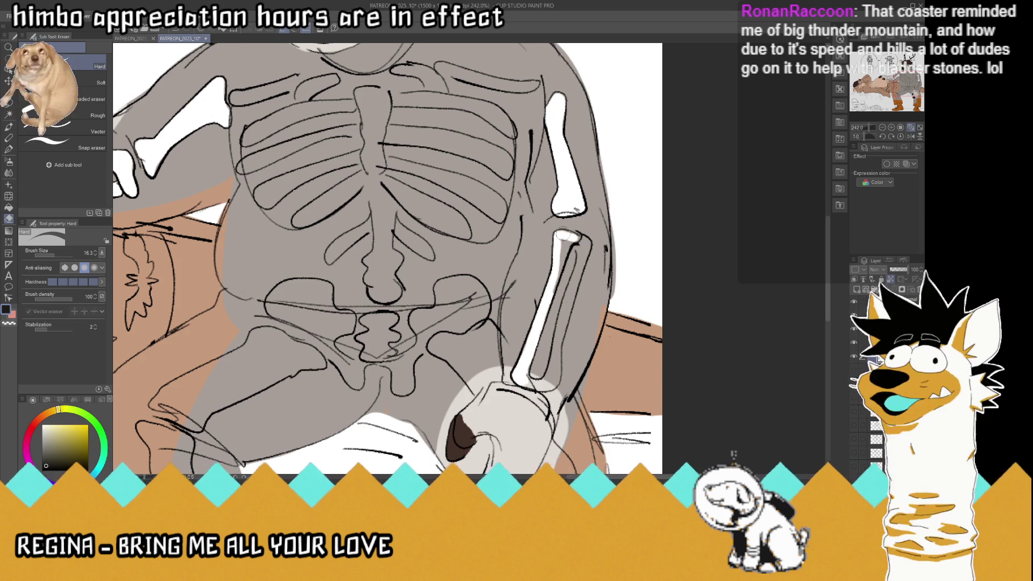
mouse_move(568, 237)
mouse_down()
mouse_move(562, 243)
mouse_move(581, 240)
mouse_up()
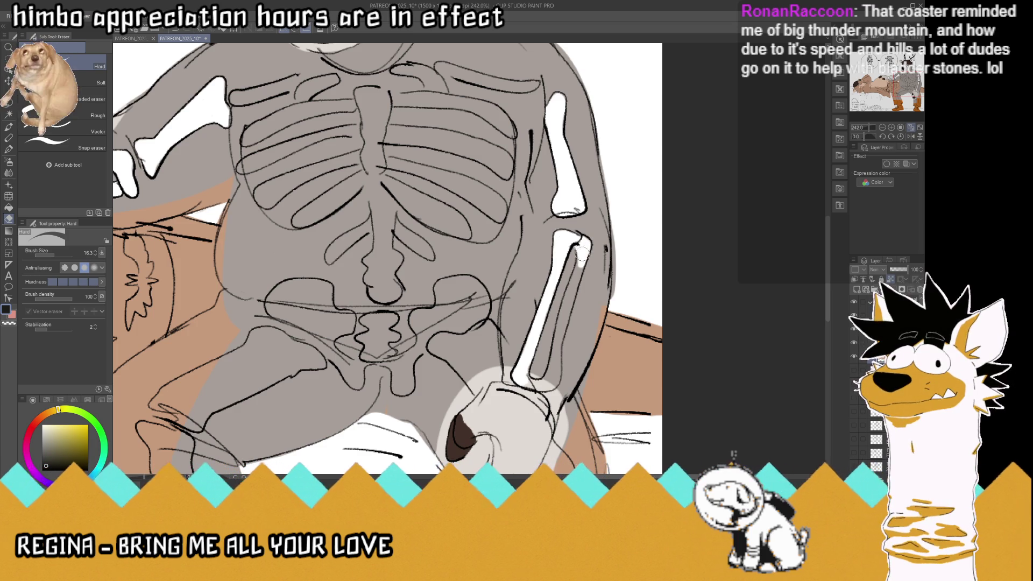
mouse_move(576, 272)
mouse_down()
mouse_move(555, 370)
mouse_move(534, 383)
mouse_up()
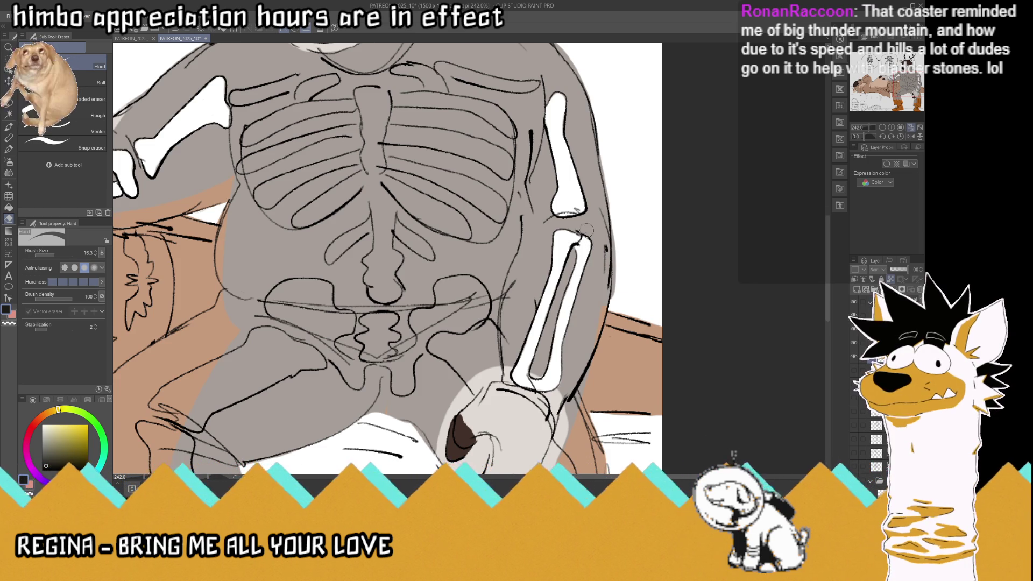
scroll(587, 230, down, 5)
scroll(441, 113, up, 4)
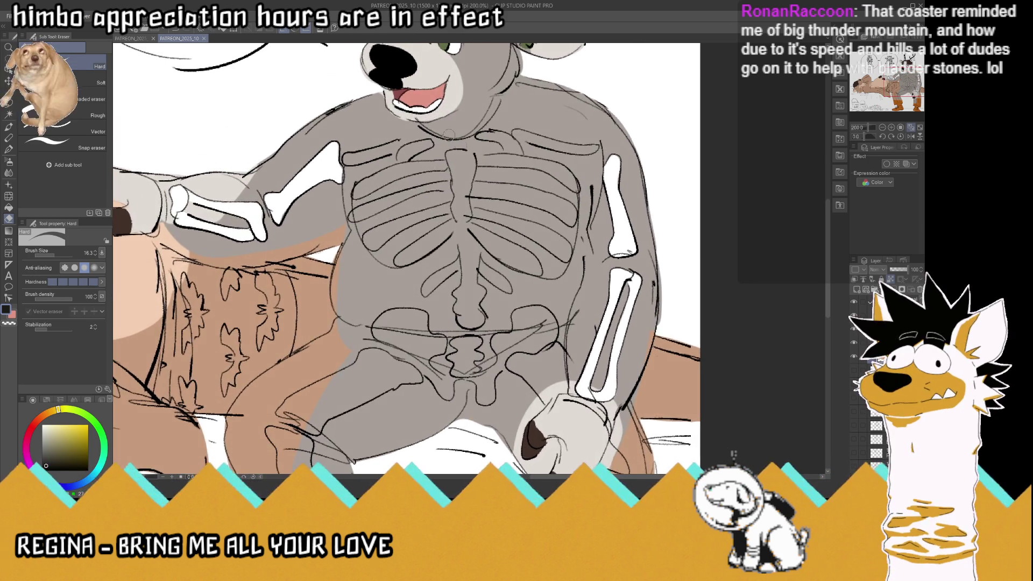
Paint the left and right collarbones white
scroll(459, 110, up, 2)
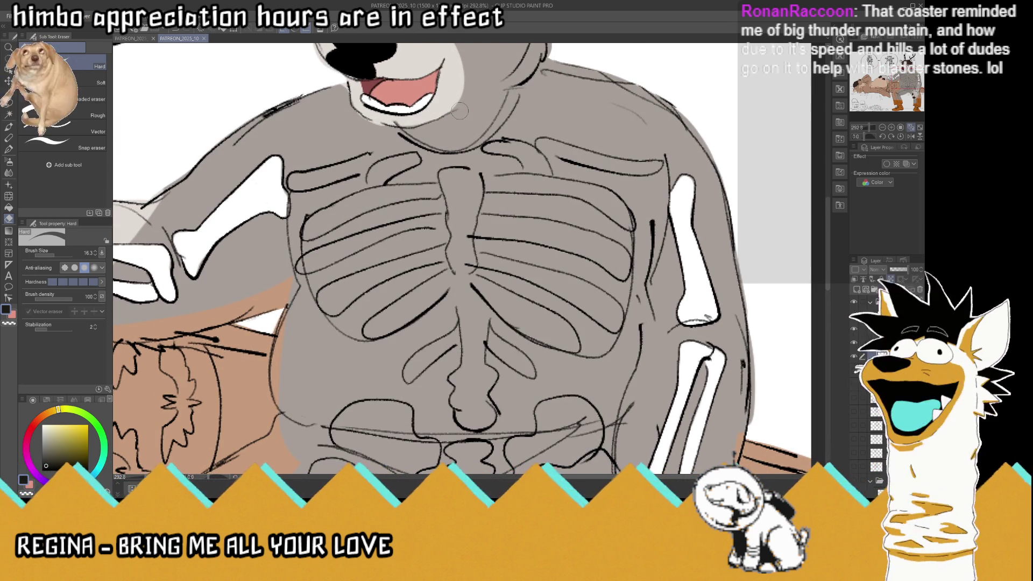
mouse_move(372, 192)
mouse_down()
mouse_move(385, 171)
mouse_move(415, 160)
mouse_move(372, 191)
mouse_up()
mouse_move(388, 158)
mouse_down()
mouse_move(297, 178)
mouse_move(364, 163)
mouse_up()
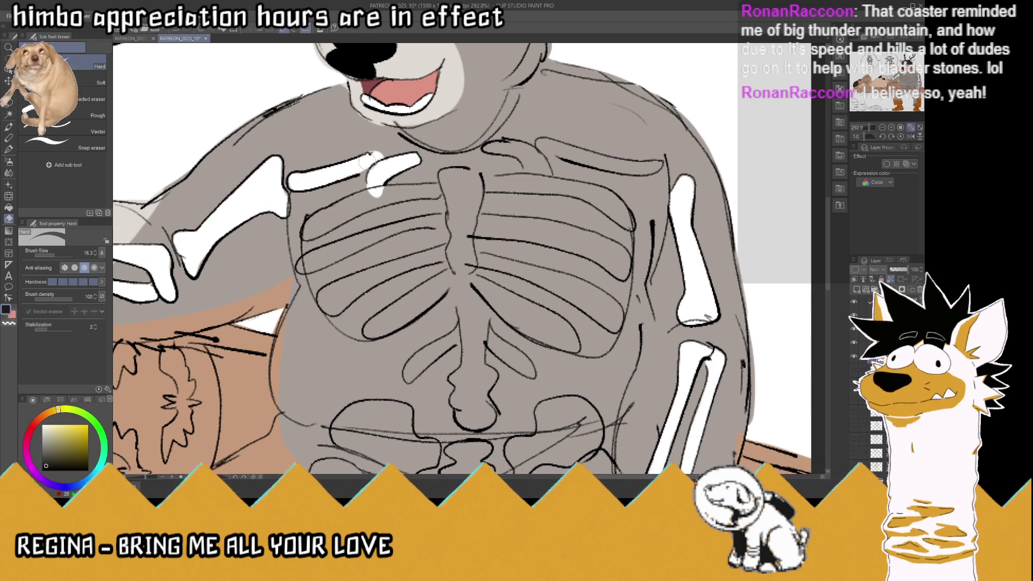
mouse_move(487, 148)
mouse_down()
mouse_move(525, 154)
mouse_move(535, 186)
mouse_move(560, 150)
mouse_move(657, 165)
mouse_up()
Whiten the upper sternum, the top two right ribs and the top left rib
mouse_move(485, 186)
mouse_down()
mouse_move(592, 194)
mouse_move(633, 229)
mouse_up()
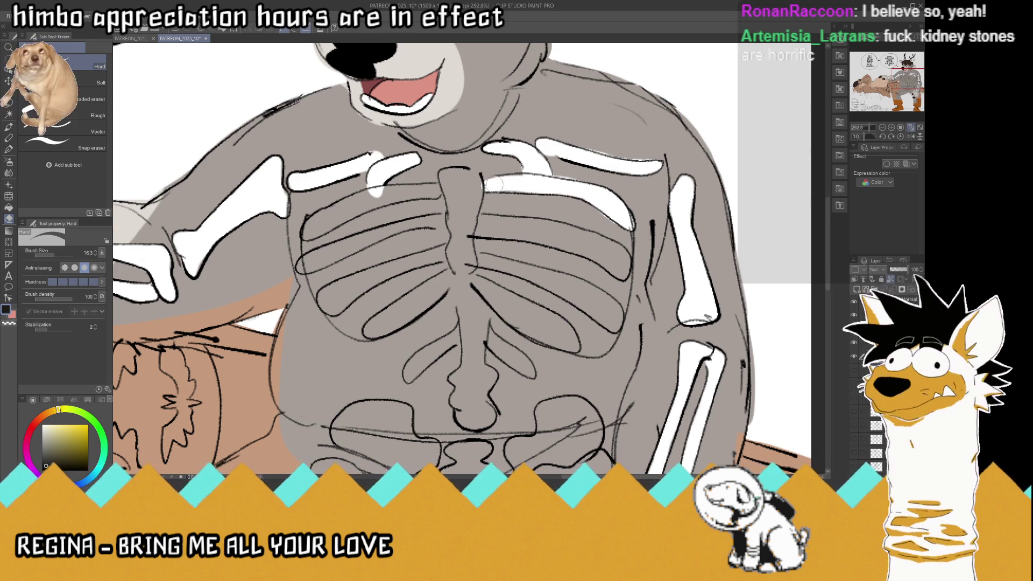
mouse_move(479, 176)
mouse_down()
mouse_move(468, 252)
mouse_move(445, 179)
mouse_move(467, 218)
mouse_move(456, 177)
mouse_move(445, 180)
mouse_up()
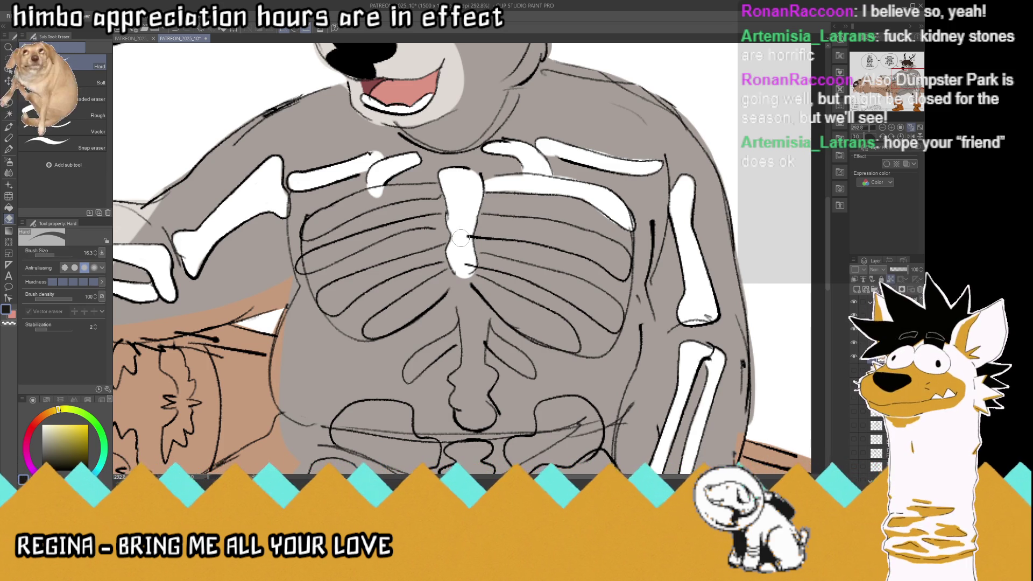
mouse_move(467, 222)
mouse_down()
mouse_move(565, 240)
mouse_move(622, 272)
mouse_move(549, 243)
mouse_move(467, 230)
mouse_move(565, 228)
mouse_move(619, 251)
mouse_move(620, 273)
mouse_move(610, 254)
mouse_up()
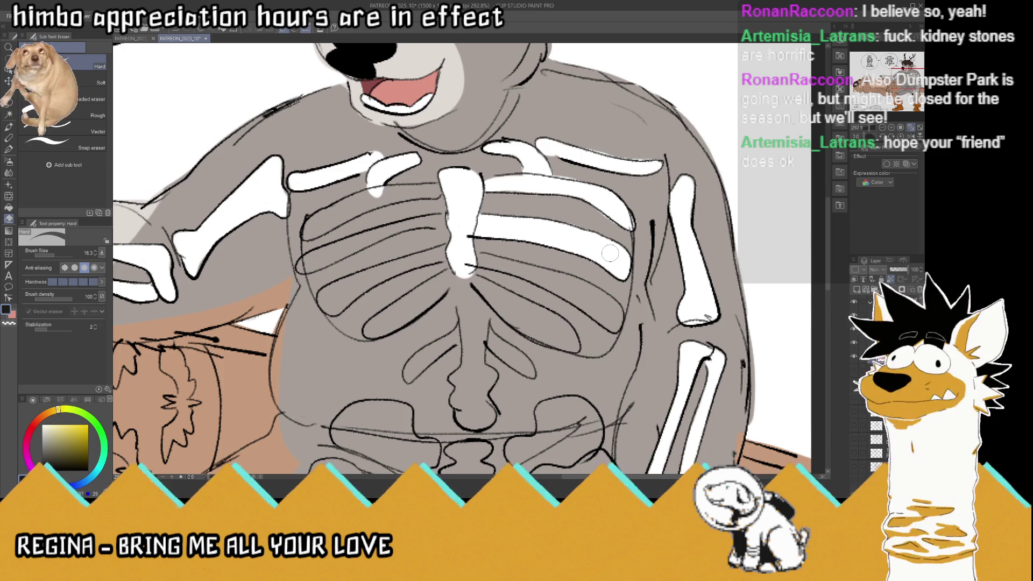
mouse_move(442, 186)
mouse_down()
mouse_move(390, 191)
mouse_move(306, 232)
mouse_move(368, 195)
mouse_move(381, 199)
mouse_up()
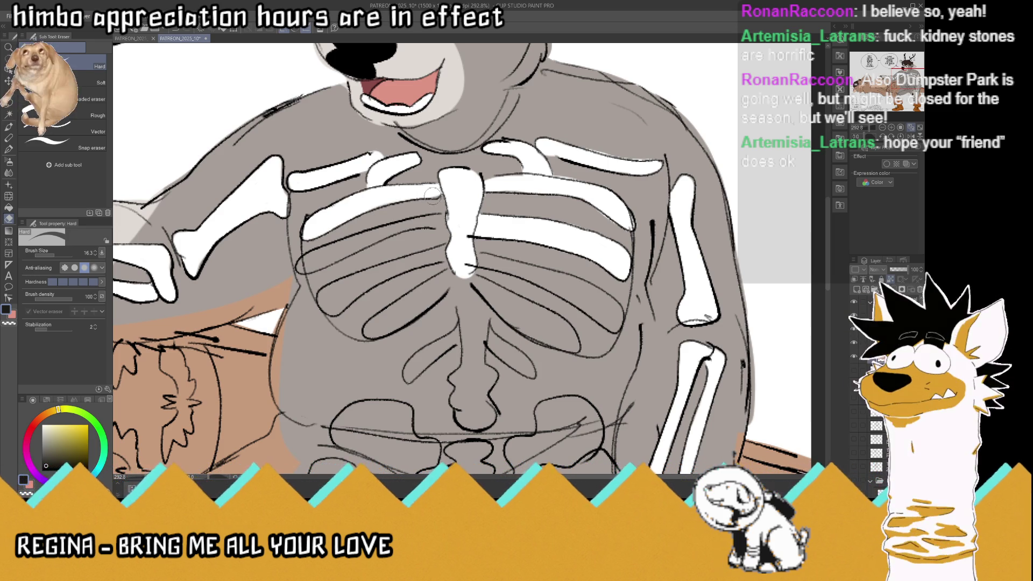
Whiten the remaining left ribs and extend the sternum down below the ribcage
mouse_move(440, 220)
mouse_down()
mouse_move(312, 264)
mouse_move(364, 237)
mouse_up()
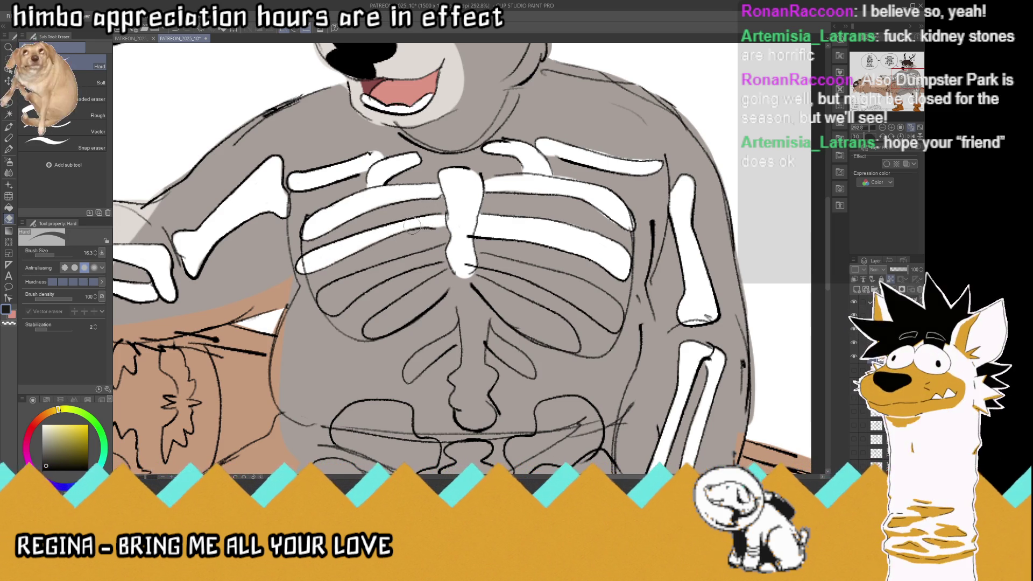
mouse_move(333, 299)
mouse_down()
mouse_move(326, 304)
mouse_move(401, 269)
mouse_move(354, 278)
mouse_up()
drag(434, 254, 395, 264)
drag(451, 246, 426, 261)
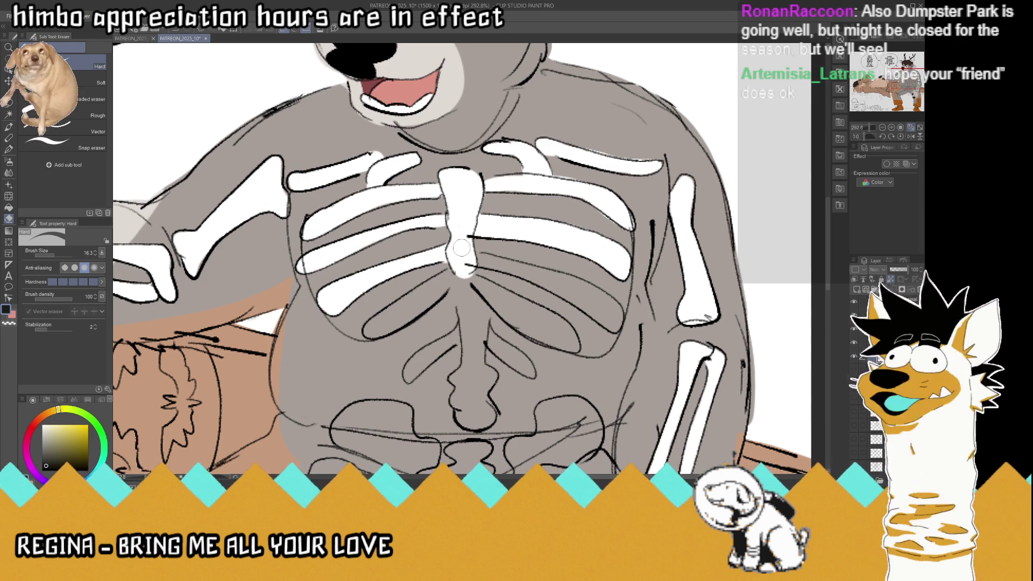
mouse_move(450, 278)
mouse_down()
mouse_move(371, 328)
mouse_move(453, 273)
mouse_up()
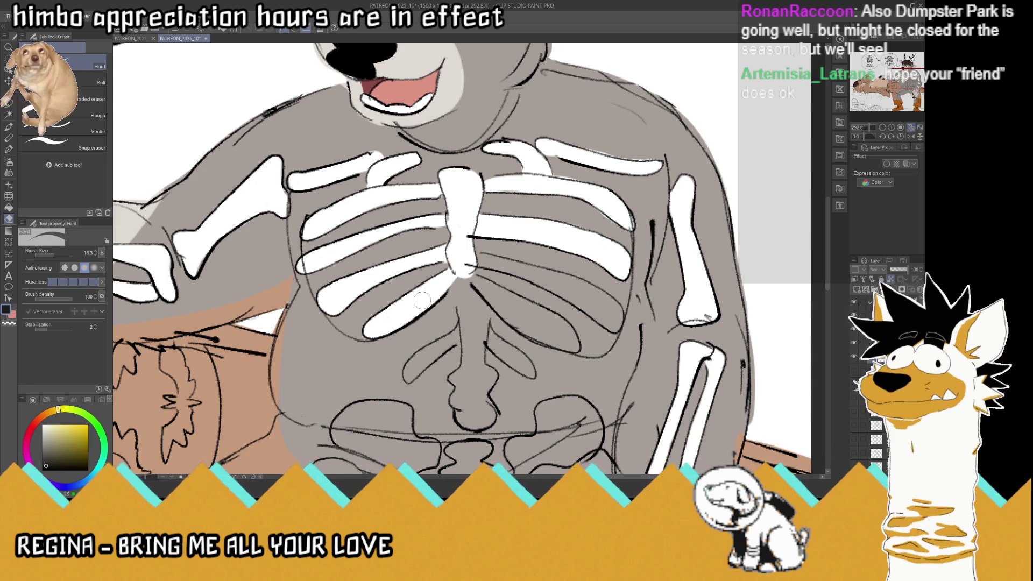
mouse_move(464, 274)
mouse_down()
mouse_move(495, 305)
mouse_move(466, 315)
mouse_move(477, 347)
mouse_up()
mouse_move(474, 295)
mouse_down()
mouse_move(485, 349)
mouse_move(472, 384)
mouse_move(490, 342)
mouse_move(533, 370)
mouse_move(525, 360)
mouse_move(531, 380)
mouse_up()
mouse_move(460, 333)
mouse_down()
mouse_move(408, 382)
mouse_move(429, 349)
mouse_up()
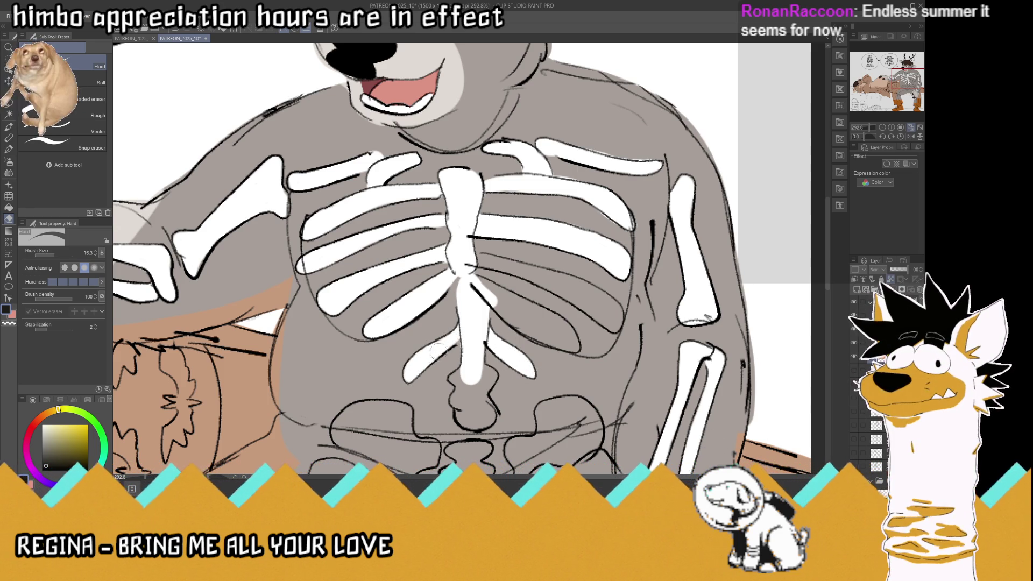
Paint the lower and middle right ribs white
drag(494, 301, 571, 345)
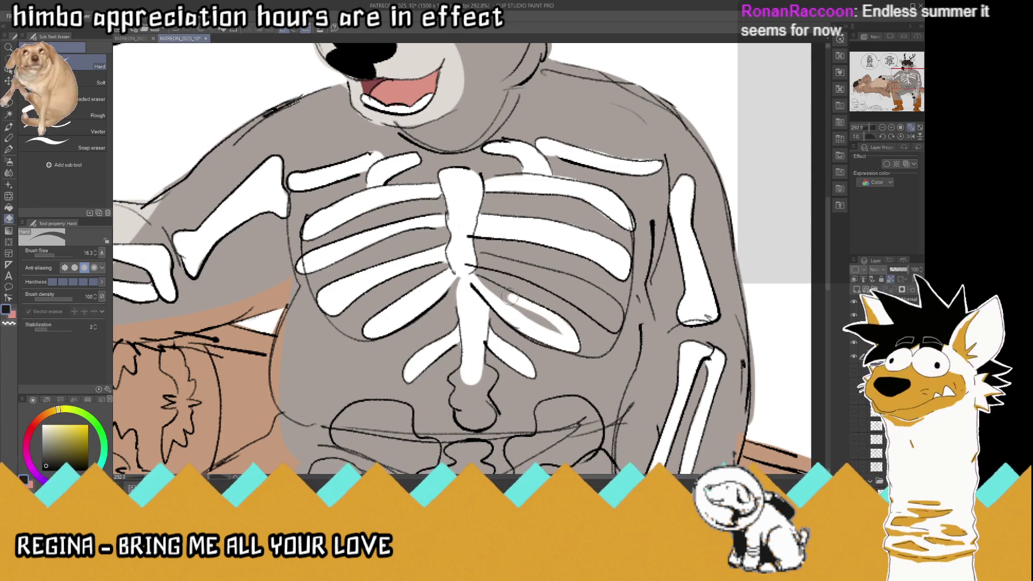
drag(476, 278, 554, 333)
mouse_move(471, 258)
mouse_down()
mouse_move(529, 273)
mouse_move(609, 322)
mouse_move(559, 276)
mouse_up()
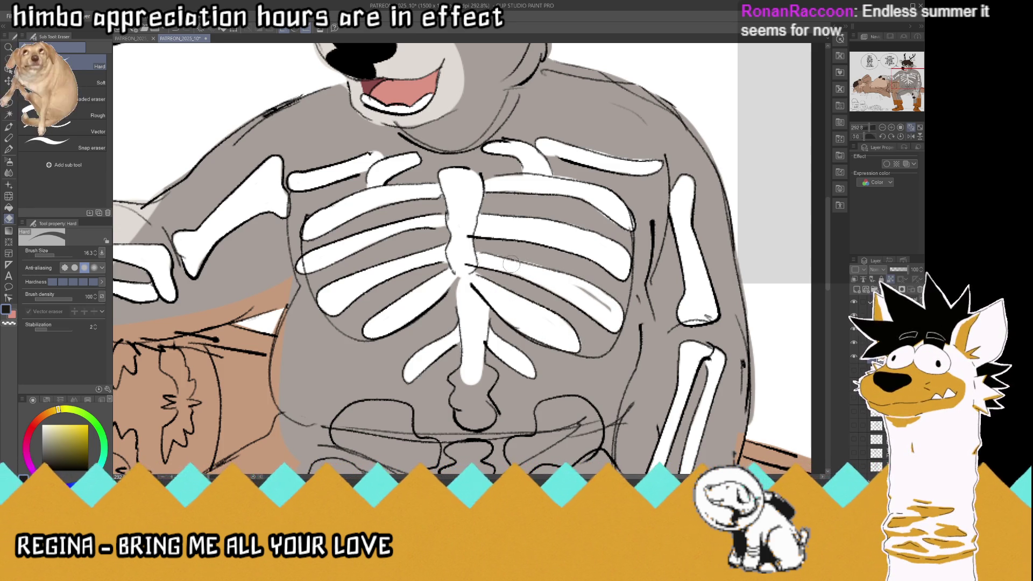
drag(609, 314, 597, 301)
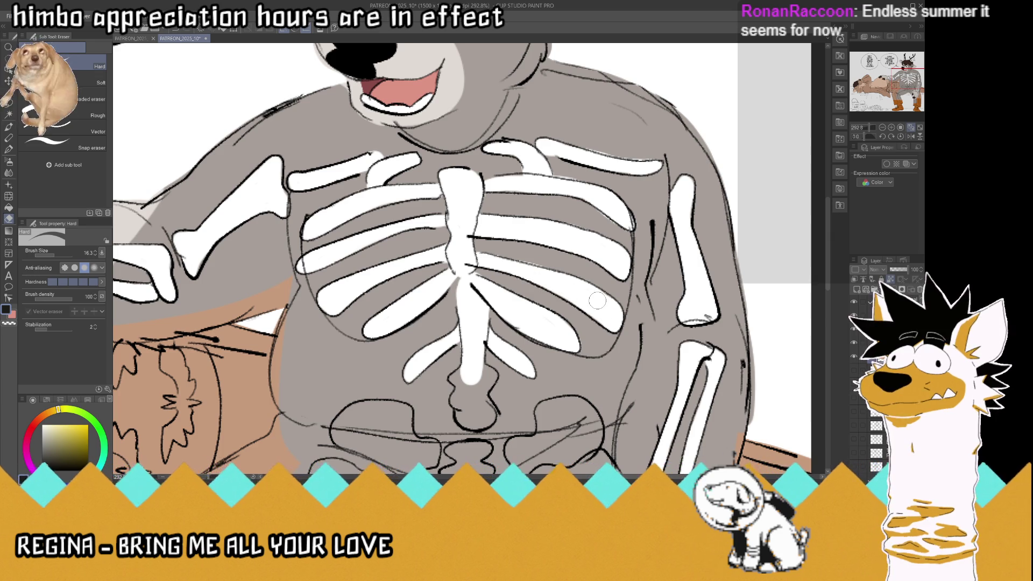
key(ctrl+0)
scroll(478, 319, up, 5)
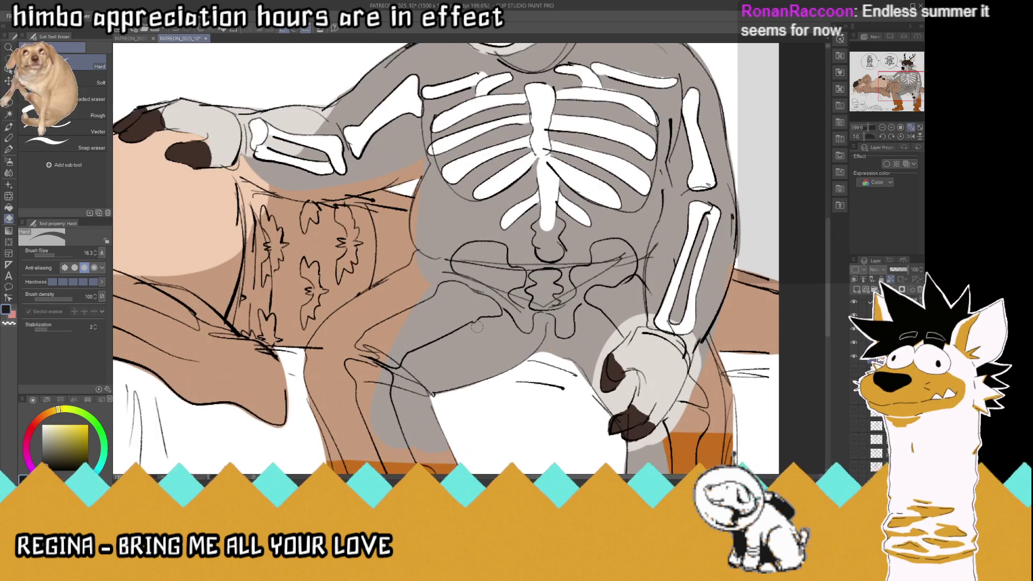
Whiten the lower spine and both sides of the pelvis
scroll(478, 320, up, 1)
mouse_move(560, 248)
mouse_down()
mouse_move(548, 207)
mouse_move(563, 197)
mouse_move(562, 236)
mouse_move(574, 214)
mouse_up()
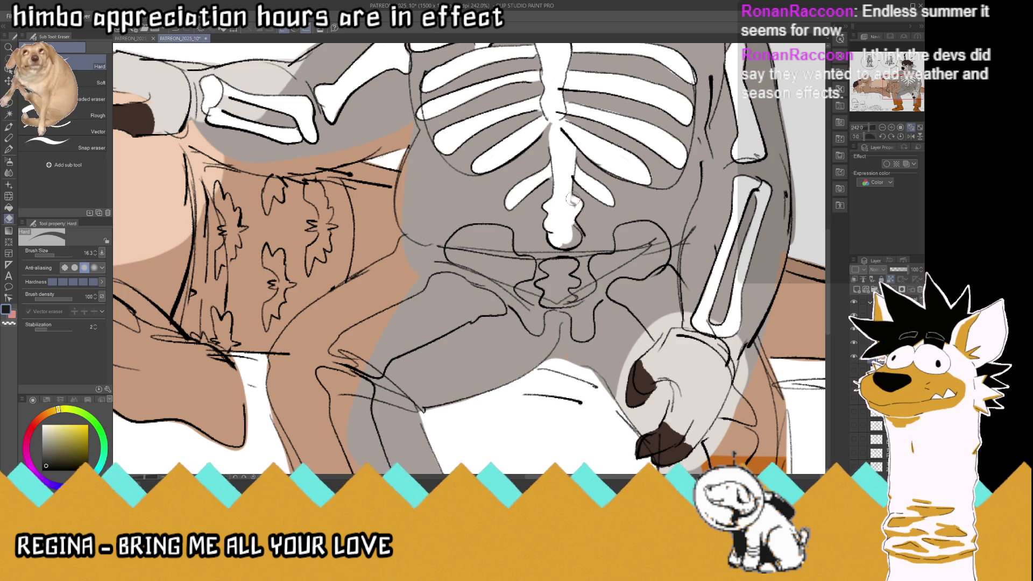
mouse_move(564, 255)
mouse_down()
mouse_move(545, 269)
mouse_move(572, 269)
mouse_move(548, 294)
mouse_move(557, 301)
mouse_move(554, 280)
mouse_move(508, 277)
mouse_move(451, 248)
mouse_move(468, 229)
mouse_move(495, 229)
mouse_move(524, 267)
mouse_move(474, 269)
mouse_move(507, 266)
mouse_up()
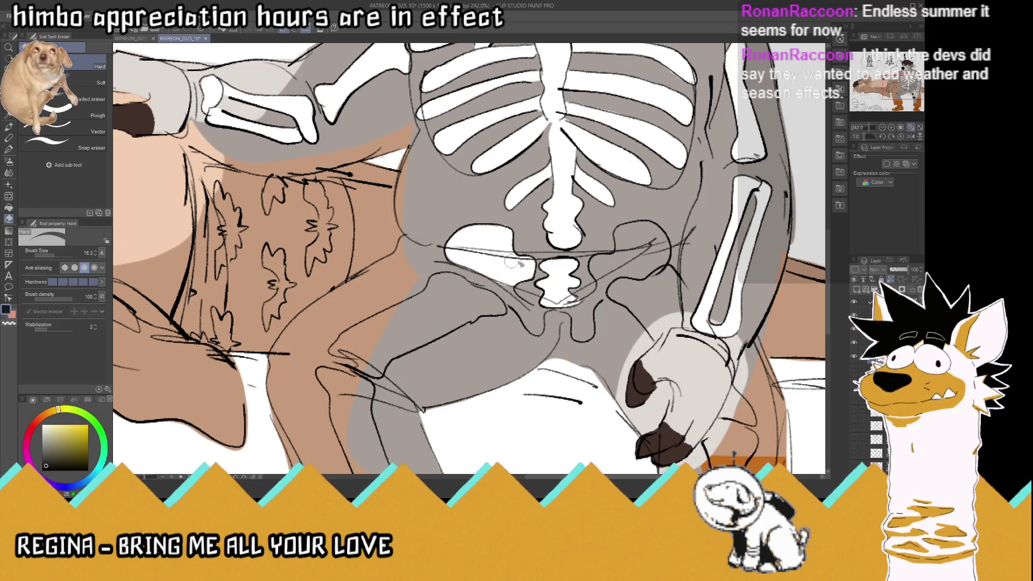
mouse_move(595, 270)
mouse_down()
mouse_move(622, 261)
mouse_move(622, 237)
mouse_move(657, 233)
mouse_move(664, 251)
mouse_move(635, 263)
mouse_up()
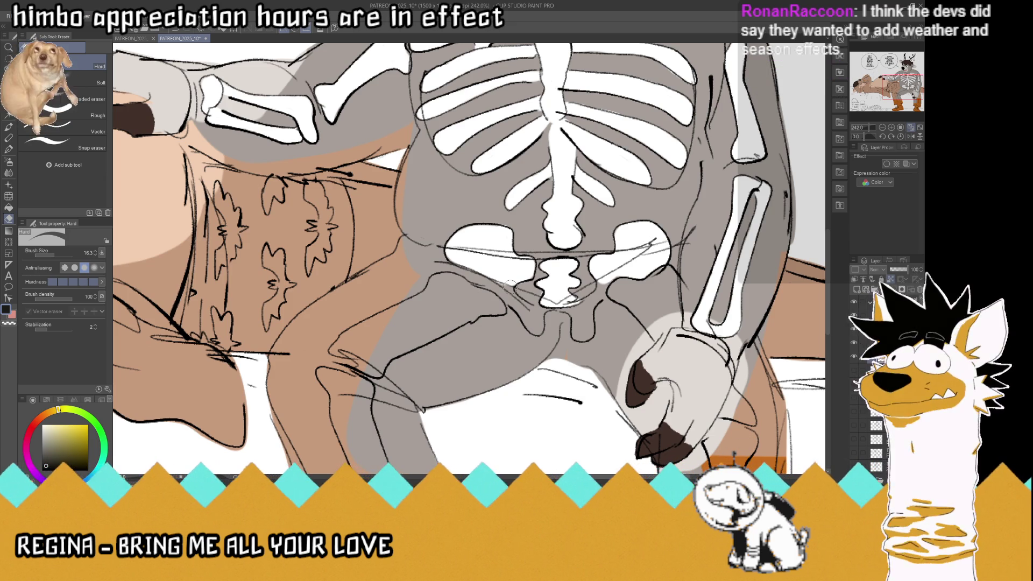
Carve a white bone across the left thigh and clear the grey near the hip
mouse_move(514, 293)
mouse_down()
mouse_move(534, 329)
mouse_move(555, 305)
mouse_move(578, 336)
mouse_move(603, 276)
mouse_up()
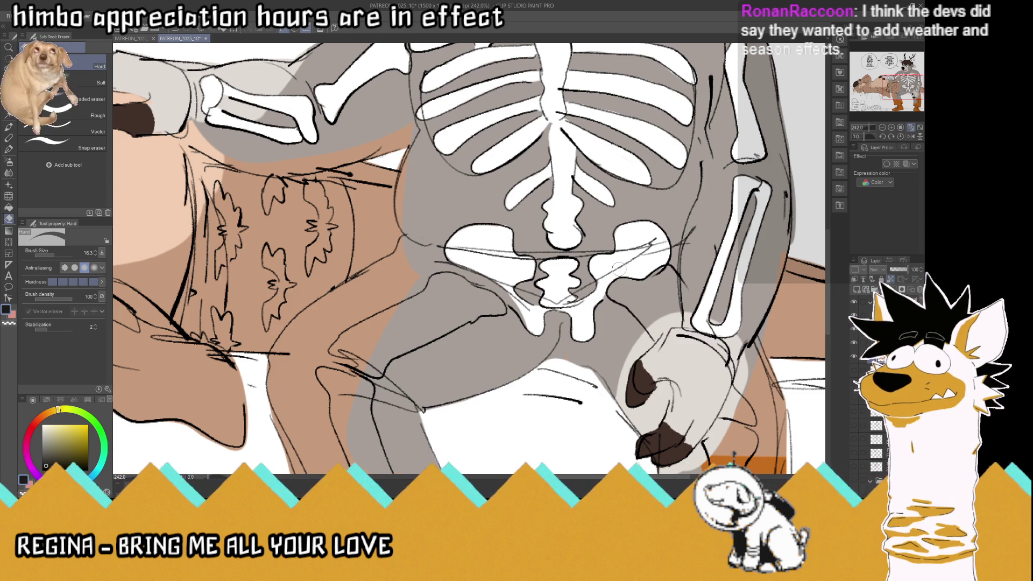
mouse_move(495, 301)
mouse_down()
mouse_move(377, 369)
mouse_move(344, 358)
mouse_move(406, 311)
mouse_move(350, 356)
mouse_up()
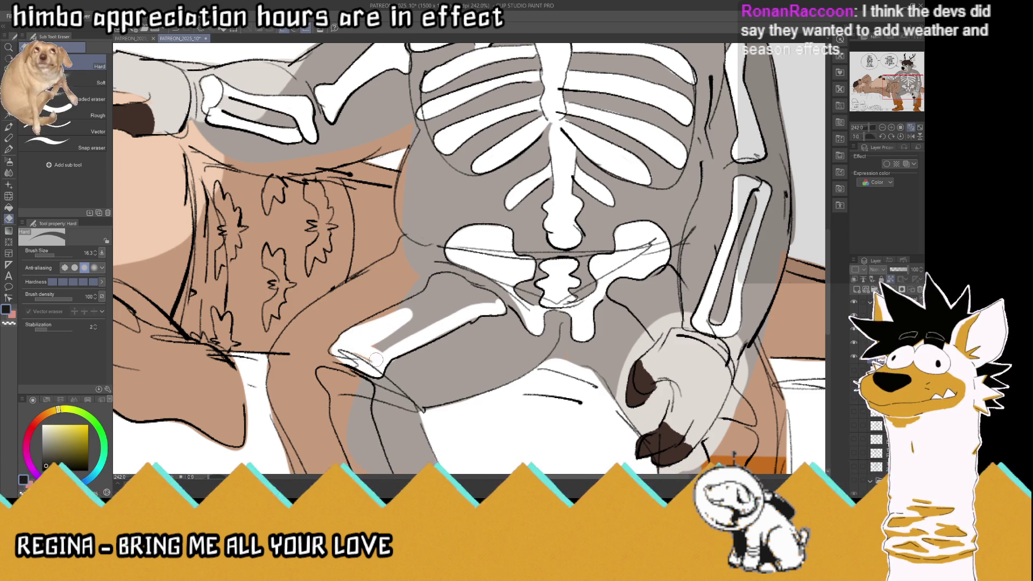
mouse_move(413, 343)
mouse_down()
mouse_move(379, 341)
mouse_move(453, 310)
mouse_move(371, 315)
mouse_move(460, 281)
mouse_move(454, 298)
mouse_move(443, 286)
mouse_up()
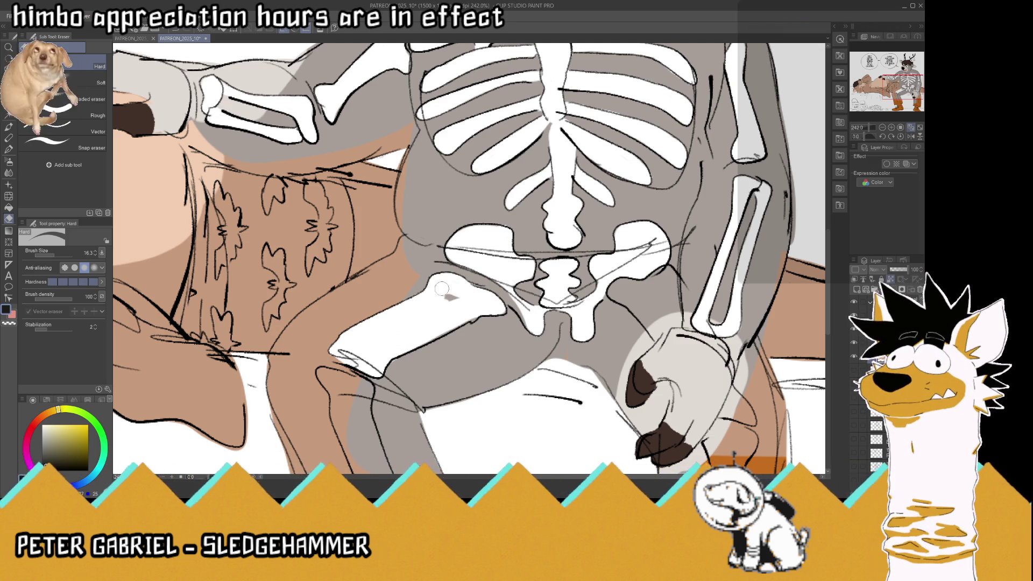
mouse_move(653, 328)
mouse_down()
mouse_move(619, 296)
mouse_move(667, 273)
mouse_move(673, 306)
mouse_up()
mouse_move(661, 333)
mouse_down()
mouse_move(631, 289)
mouse_move(650, 302)
mouse_up()
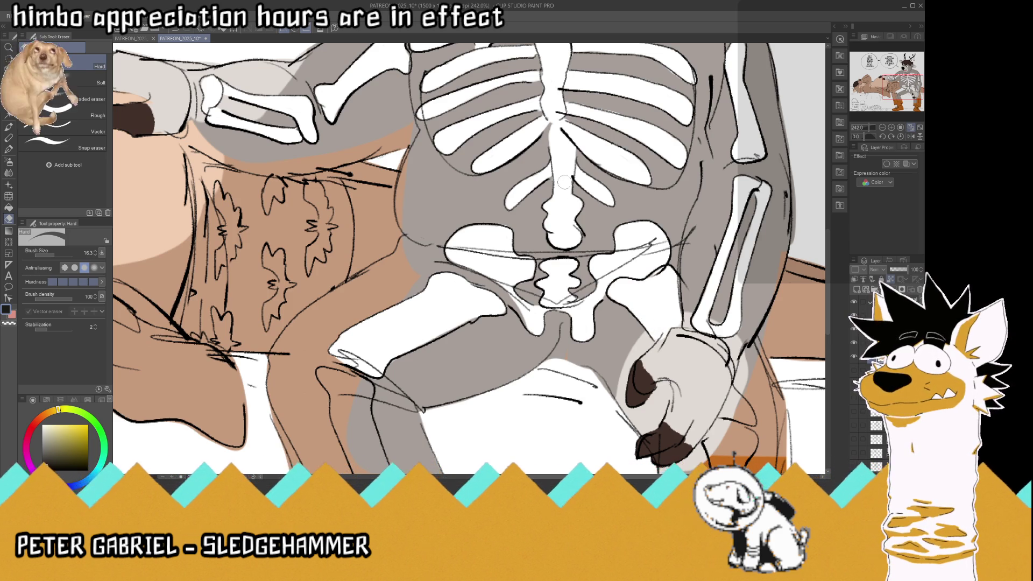
Whiten the boot button and erase a white shin and foot bone down the left leg
scroll(567, 188, down, 2)
scroll(567, 188, down, 3)
scroll(553, 335, up, 4)
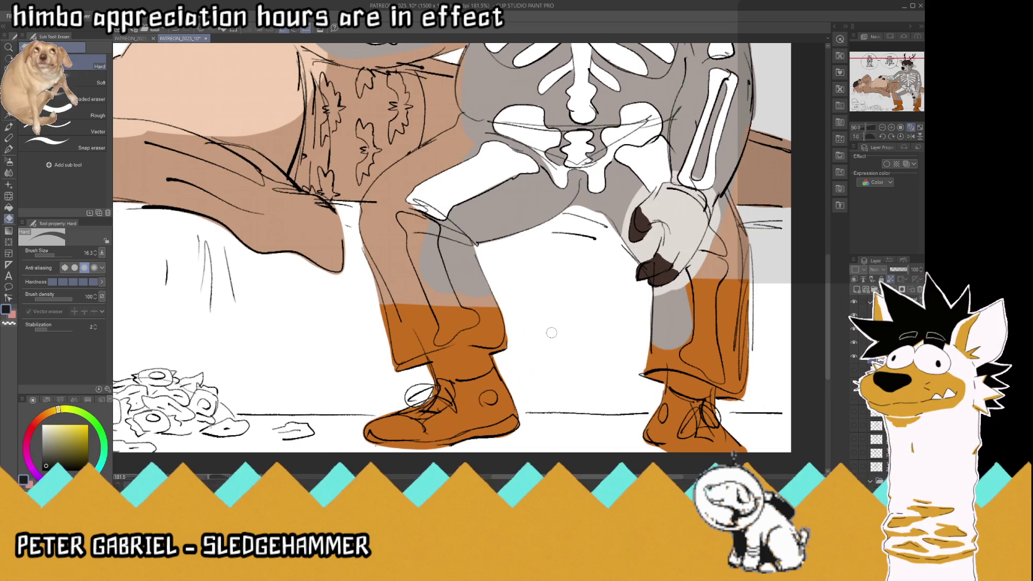
scroll(528, 279, up, 1)
scroll(528, 279, up, 1)
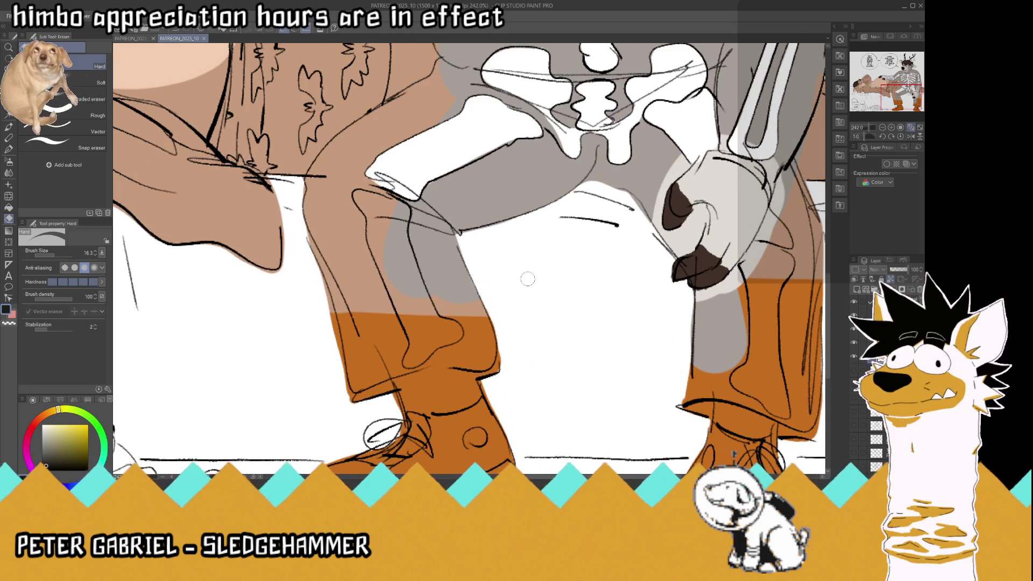
drag(474, 437, 476, 438)
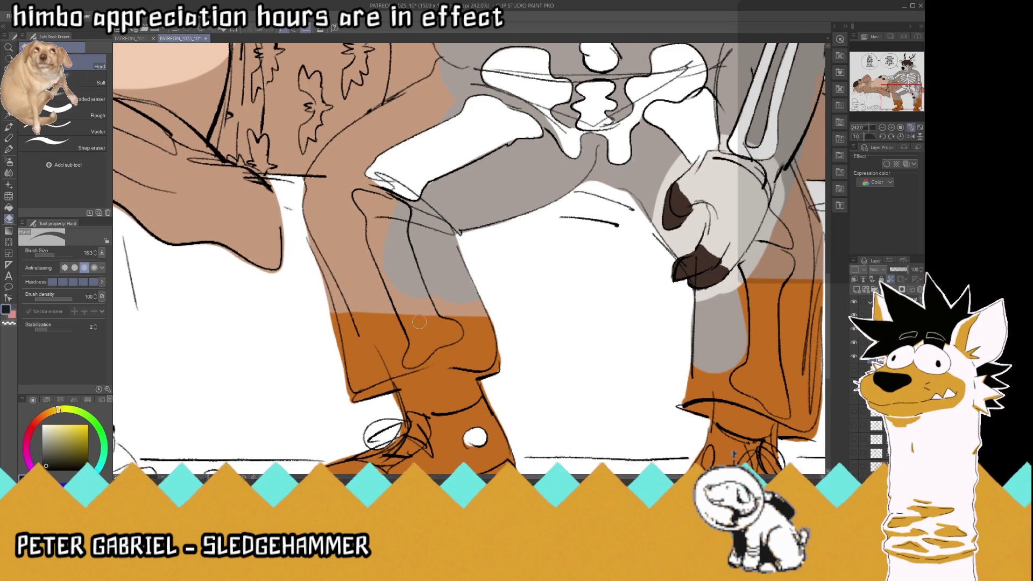
mouse_move(383, 233)
mouse_down()
mouse_move(375, 226)
mouse_move(400, 207)
mouse_move(403, 237)
mouse_move(391, 250)
mouse_move(431, 323)
mouse_move(420, 339)
mouse_move(394, 286)
mouse_up()
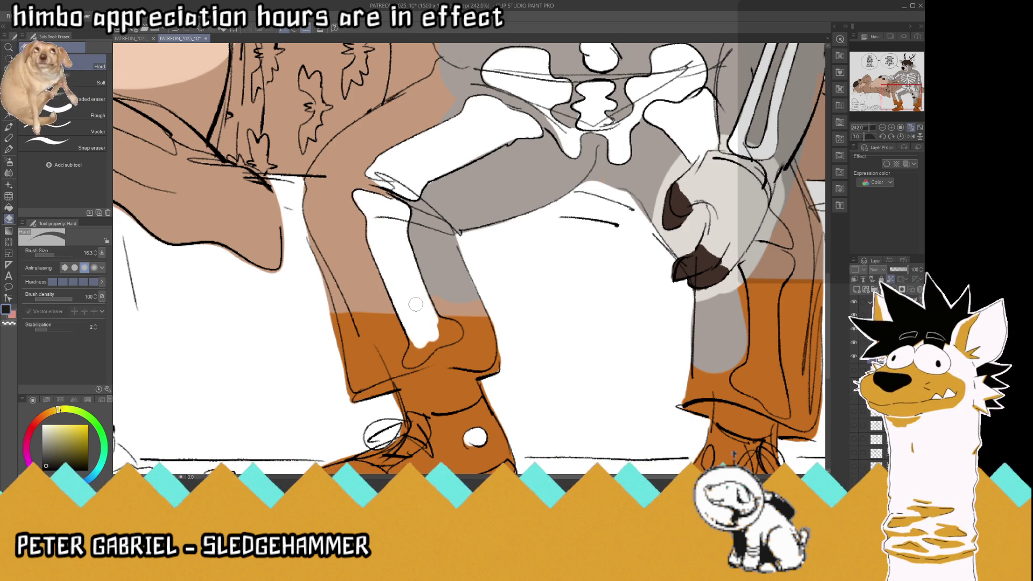
mouse_move(407, 364)
mouse_down()
mouse_move(423, 355)
mouse_move(428, 331)
mouse_move(454, 331)
mouse_move(437, 347)
mouse_move(459, 334)
mouse_move(445, 326)
mouse_up()
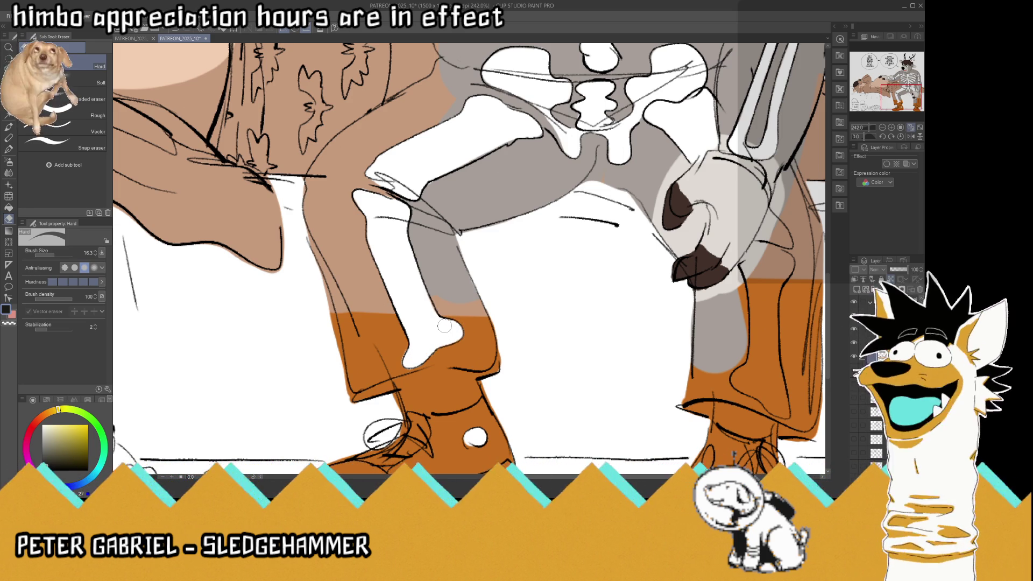
Save the comic
scroll(445, 326, down, 2)
scroll(445, 326, down, 2)
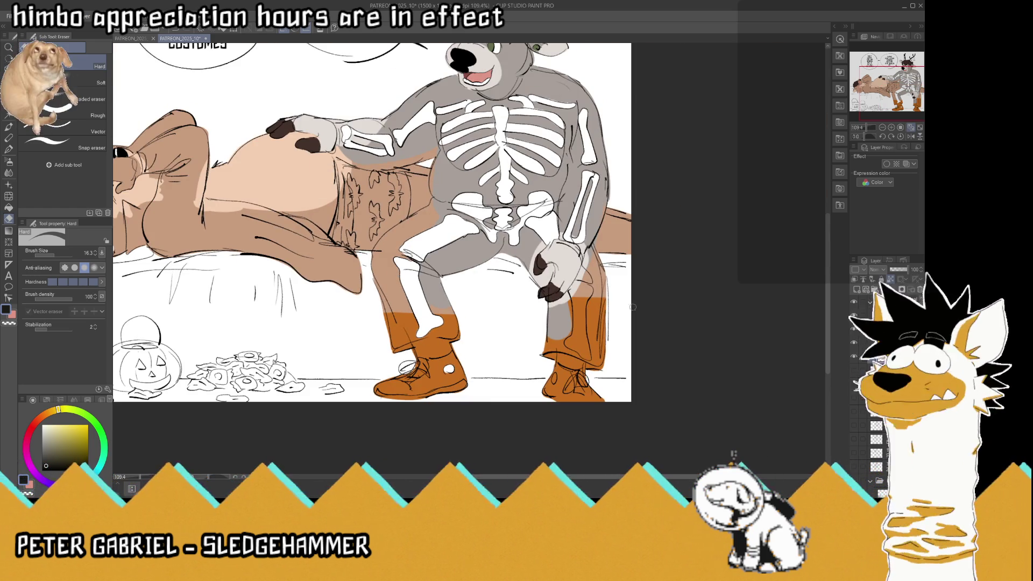
scroll(580, 329, up, 3)
key(ctrl+s)
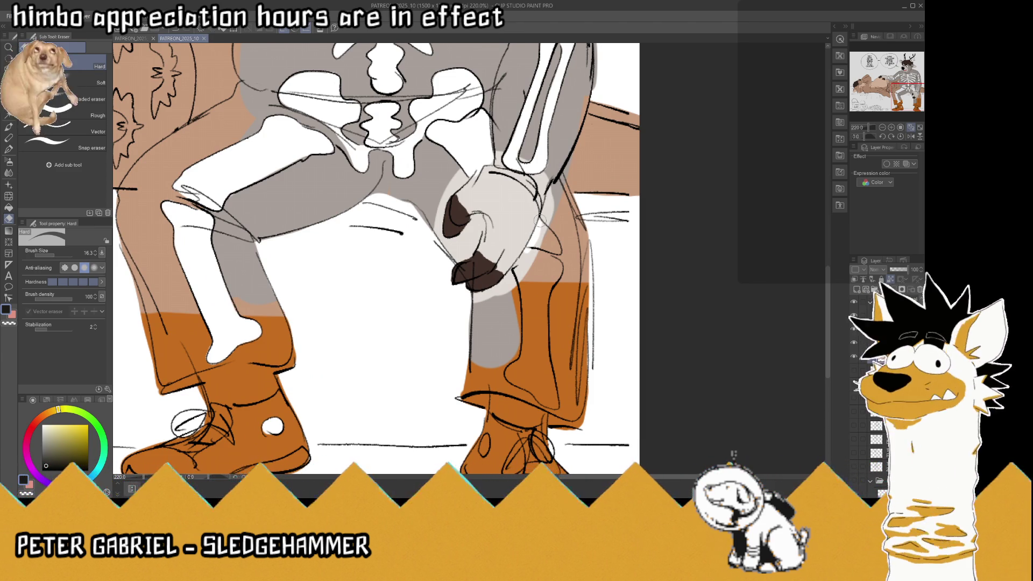
Cut a white shin bone down the right leg, clearing shading beside the hand
mouse_move(557, 246)
mouse_down()
mouse_move(531, 246)
mouse_move(550, 242)
mouse_up()
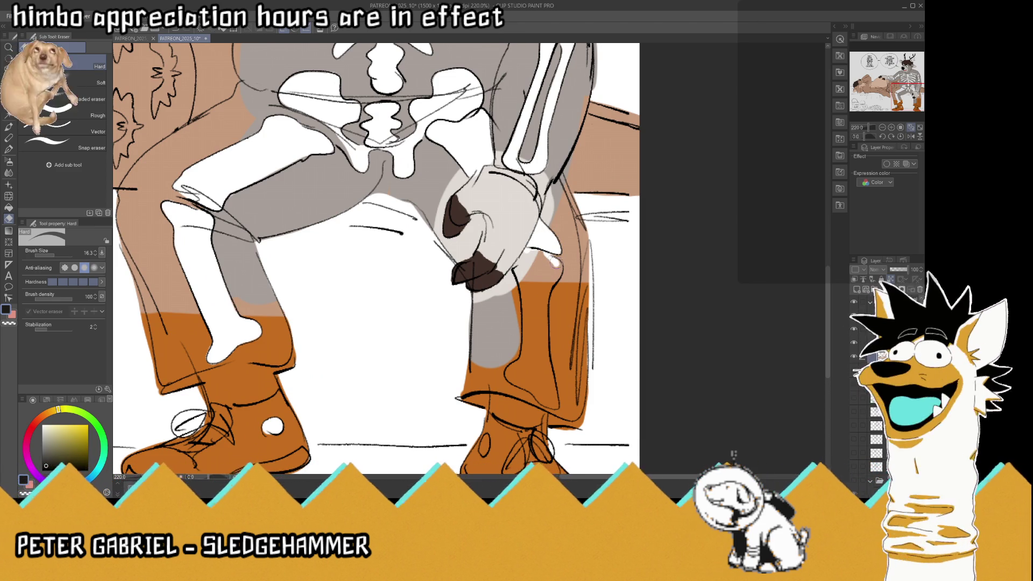
mouse_move(537, 321)
mouse_down()
mouse_move(526, 295)
mouse_move(534, 245)
mouse_move(528, 301)
mouse_up()
drag(529, 258, 535, 322)
mouse_move(543, 286)
mouse_down()
mouse_move(545, 261)
mouse_move(554, 279)
mouse_up()
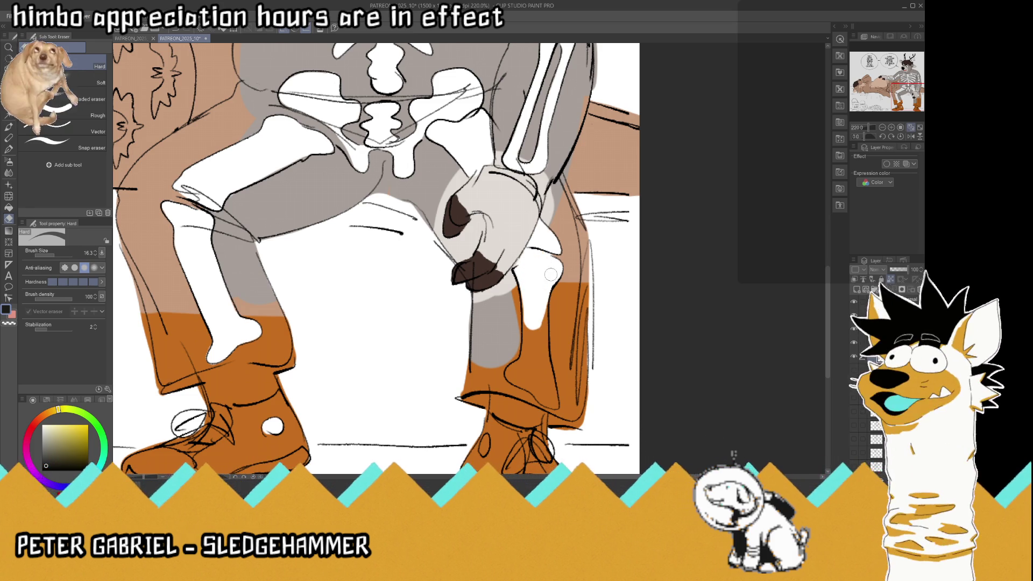
mouse_move(525, 366)
mouse_down()
mouse_move(534, 382)
mouse_move(544, 323)
mouse_move(557, 408)
mouse_move(532, 375)
mouse_move(548, 393)
mouse_move(526, 385)
mouse_move(516, 366)
mouse_move(525, 350)
mouse_up()
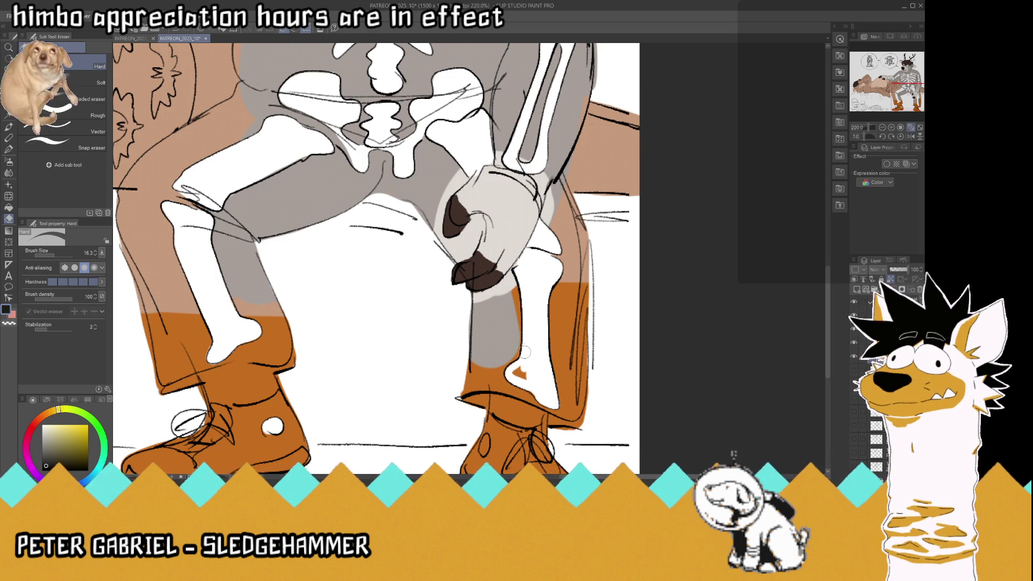
scroll(534, 366, down, 2)
Erase the orange on both boot toes to white accents
scroll(533, 339, down, 2)
scroll(494, 346, up, 2)
scroll(494, 346, up, 2)
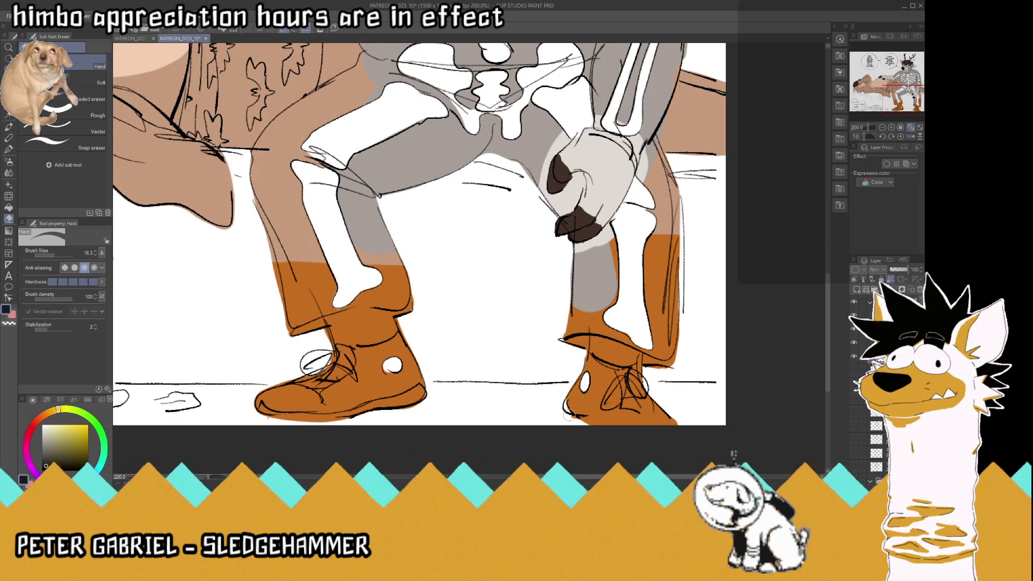
mouse_move(418, 388)
mouse_down()
mouse_move(350, 412)
mouse_move(259, 412)
mouse_move(253, 398)
mouse_move(293, 391)
mouse_move(325, 411)
mouse_move(292, 403)
mouse_move(318, 414)
mouse_move(293, 414)
mouse_up()
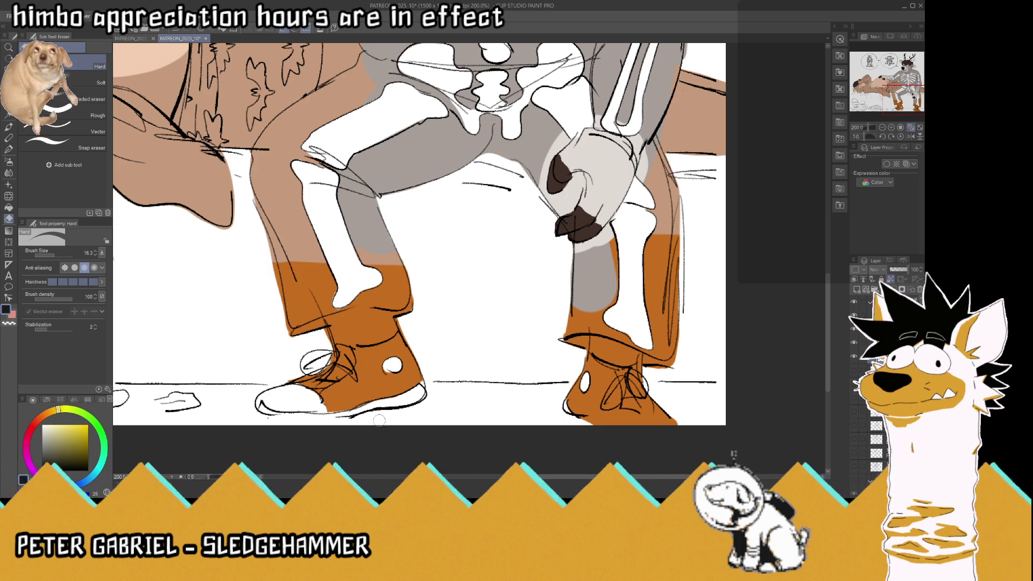
mouse_move(624, 379)
mouse_down()
mouse_move(624, 420)
mouse_move(635, 401)
mouse_move(622, 371)
mouse_move(603, 406)
mouse_move(643, 385)
mouse_move(646, 399)
mouse_move(637, 375)
mouse_move(654, 383)
mouse_move(603, 406)
mouse_move(624, 403)
mouse_move(672, 426)
mouse_up()
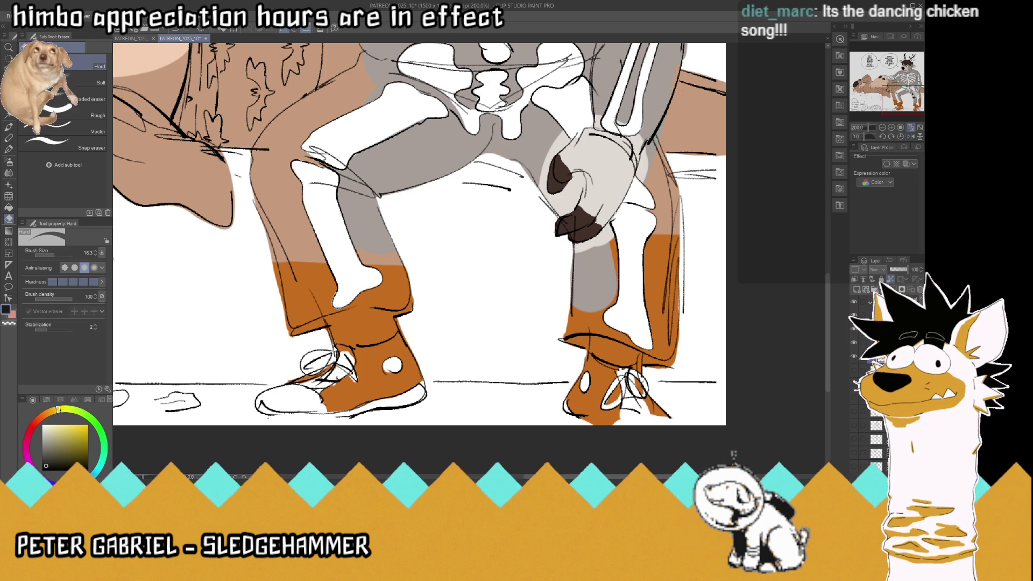
Save the comic and sample black from the drawing for the pen
key(ctrl+s)
scroll(435, 358, down, 5)
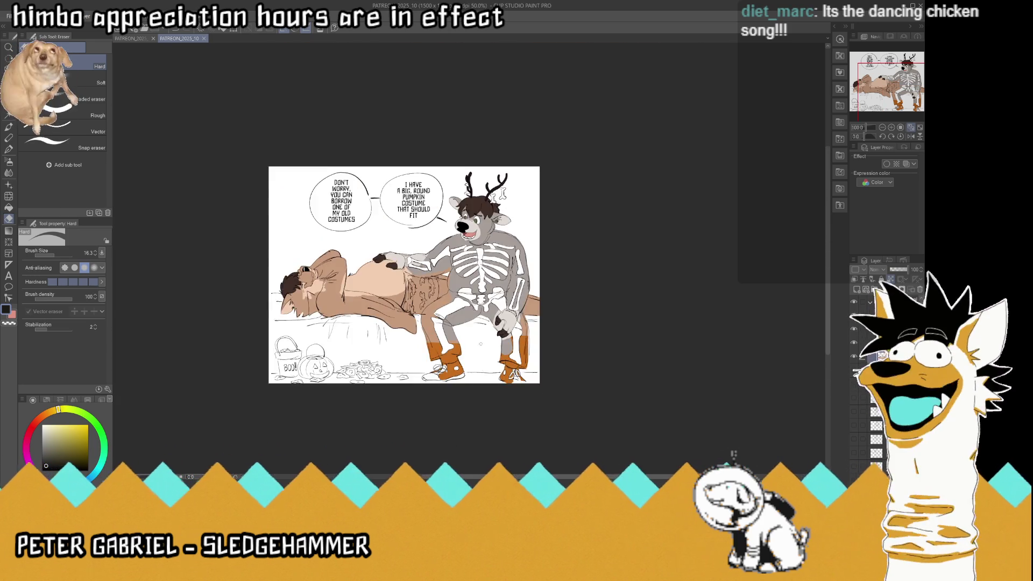
scroll(323, 269, up, 4)
key(i)
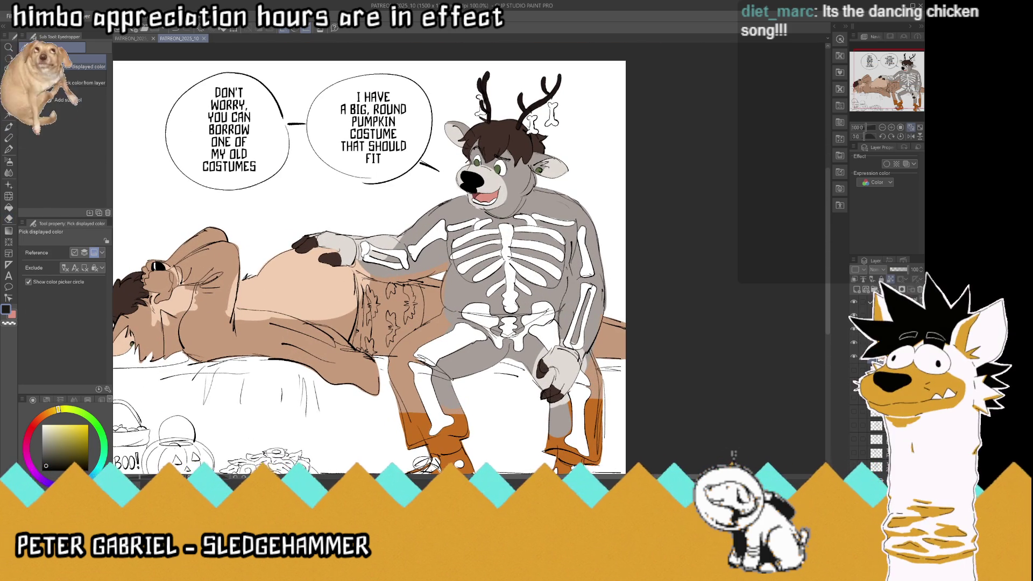
click(9, 148)
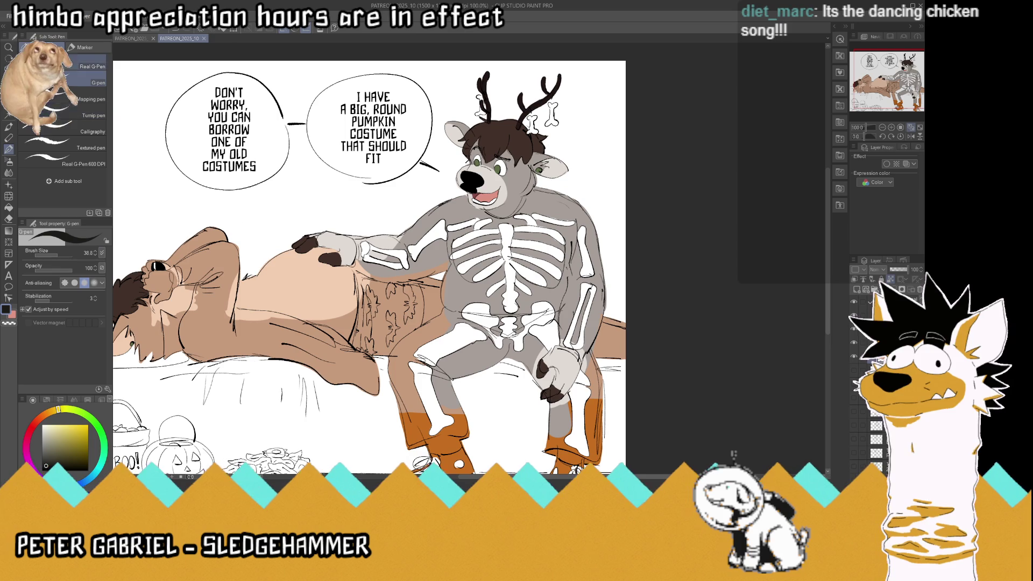
scroll(472, 214, up, 3)
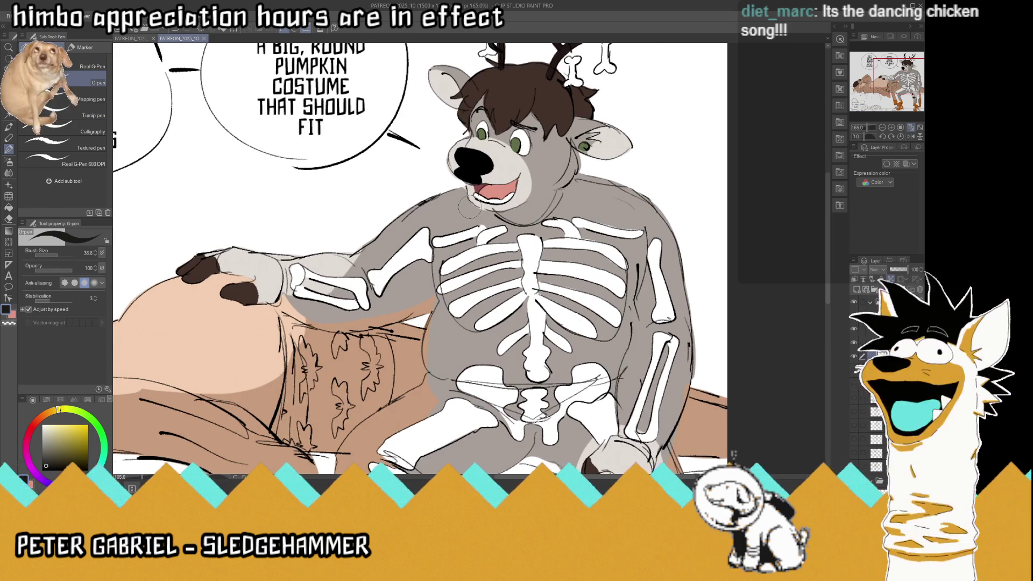
Paint black over the shoulders, collar, chest and belly around the white bones
drag(403, 202, 482, 252)
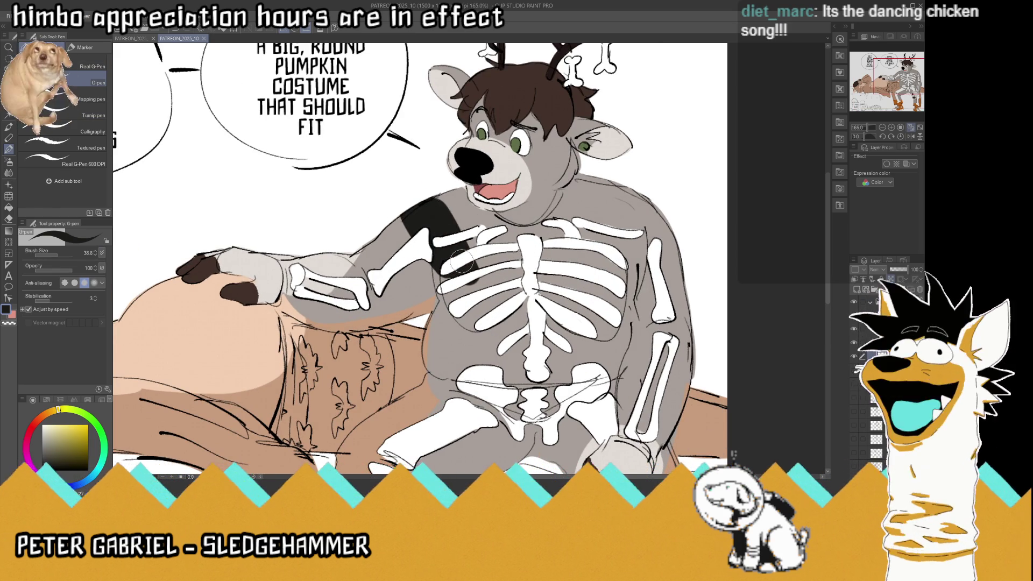
mouse_move(555, 237)
mouse_down()
mouse_move(549, 223)
mouse_move(580, 173)
mouse_move(565, 256)
mouse_move(586, 263)
mouse_move(668, 208)
mouse_move(689, 290)
mouse_move(641, 366)
mouse_move(690, 353)
mouse_move(694, 377)
mouse_up()
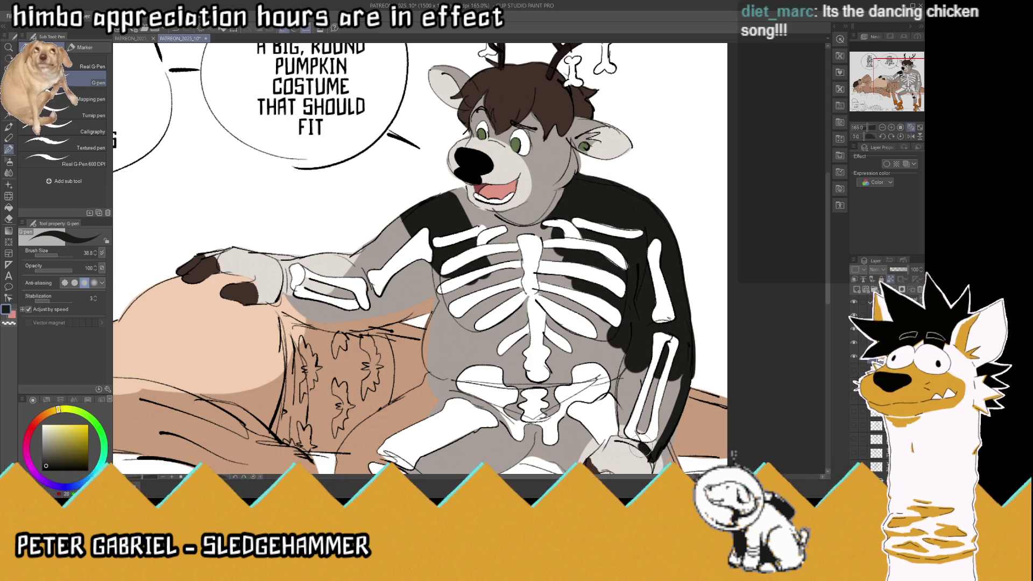
mouse_move(651, 445)
mouse_down()
mouse_move(670, 371)
mouse_move(641, 425)
mouse_move(624, 366)
mouse_move(662, 371)
mouse_move(614, 340)
mouse_move(589, 420)
mouse_move(589, 334)
mouse_move(566, 315)
mouse_move(555, 237)
mouse_move(495, 253)
mouse_move(485, 272)
mouse_move(541, 314)
mouse_move(579, 417)
mouse_move(479, 301)
mouse_move(495, 371)
mouse_move(547, 374)
mouse_move(546, 430)
mouse_move(463, 430)
mouse_move(452, 301)
mouse_move(491, 424)
mouse_up()
mouse_move(506, 341)
mouse_down()
mouse_move(432, 353)
mouse_move(429, 366)
mouse_move(436, 310)
mouse_move(438, 360)
mouse_move(425, 296)
mouse_move(390, 221)
mouse_up()
drag(391, 221, 445, 306)
mouse_move(452, 191)
mouse_down()
mouse_move(525, 237)
mouse_move(465, 213)
mouse_up()
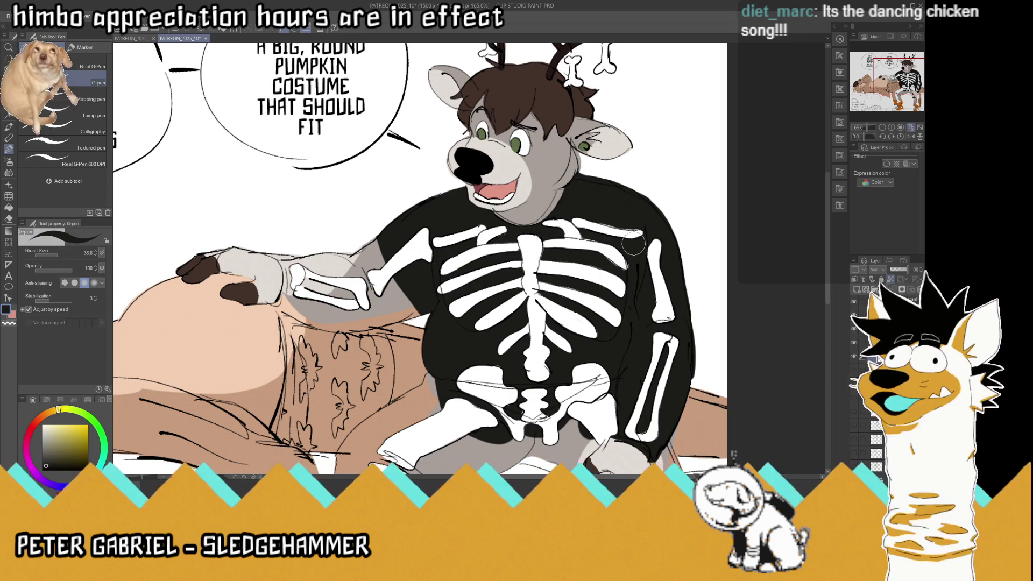
Paint black over the grey forearm around the white bones, from the wrist band to the sleeve's lower edge
scroll(638, 244, down, 5)
scroll(506, 245, up, 2)
scroll(512, 252, up, 3)
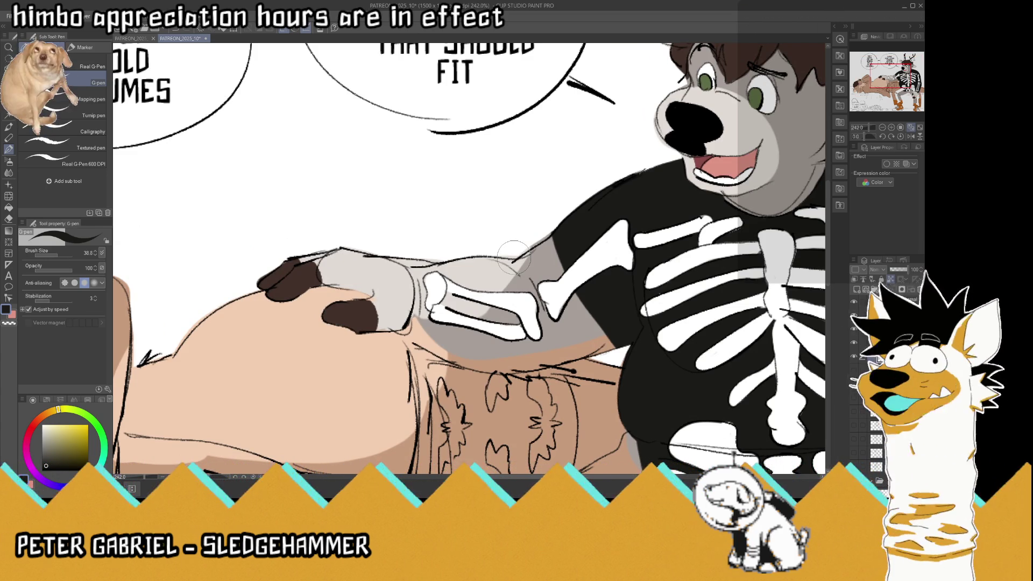
mouse_move(409, 277)
mouse_down()
mouse_move(417, 310)
mouse_move(564, 237)
mouse_move(565, 301)
mouse_move(592, 307)
mouse_up()
mouse_move(538, 328)
mouse_down()
mouse_move(474, 333)
mouse_move(603, 296)
mouse_move(614, 328)
mouse_move(598, 344)
mouse_move(512, 356)
mouse_move(447, 342)
mouse_move(409, 318)
mouse_move(533, 315)
mouse_up()
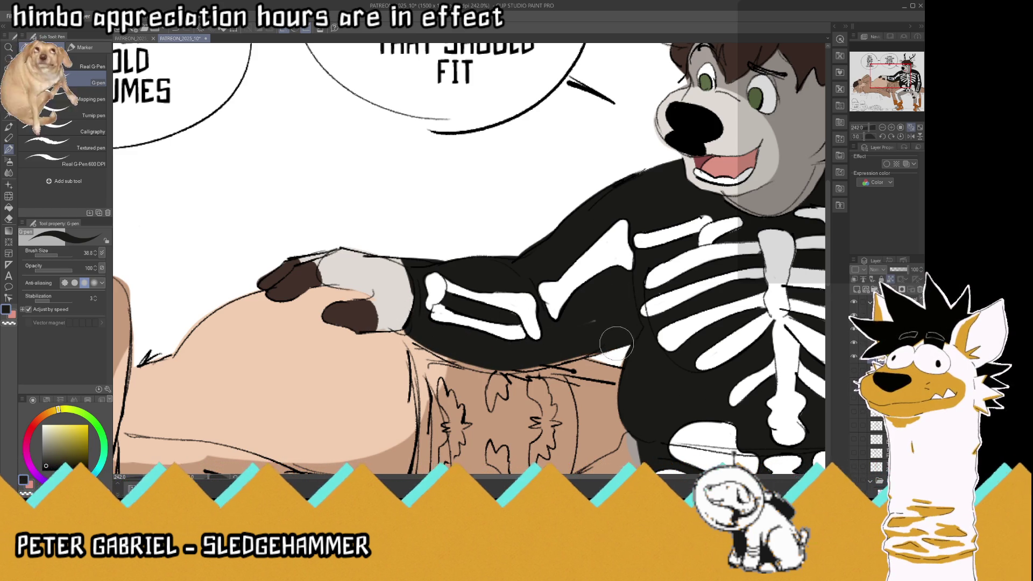
mouse_move(583, 354)
mouse_down()
mouse_move(504, 366)
mouse_move(407, 330)
mouse_up()
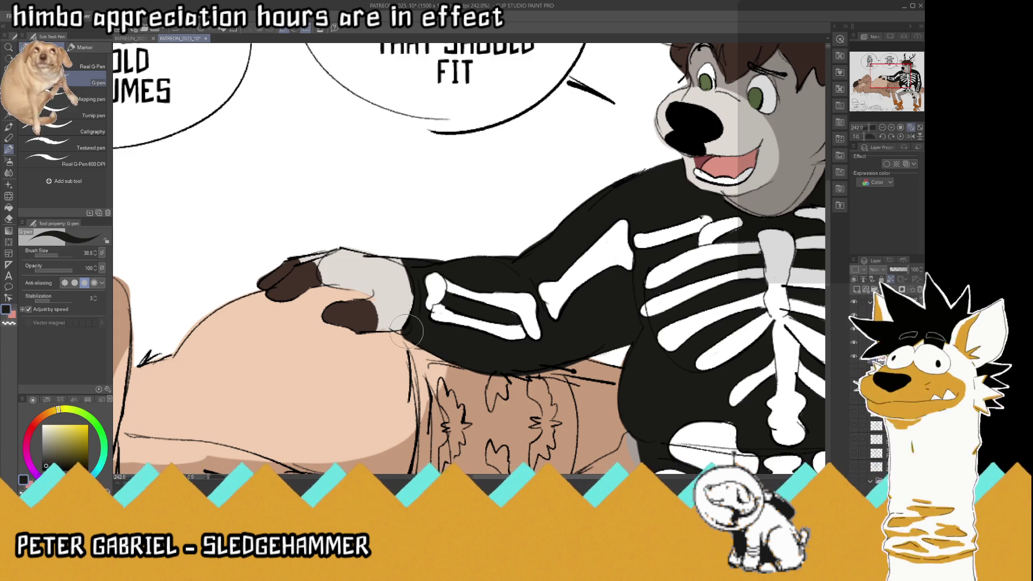